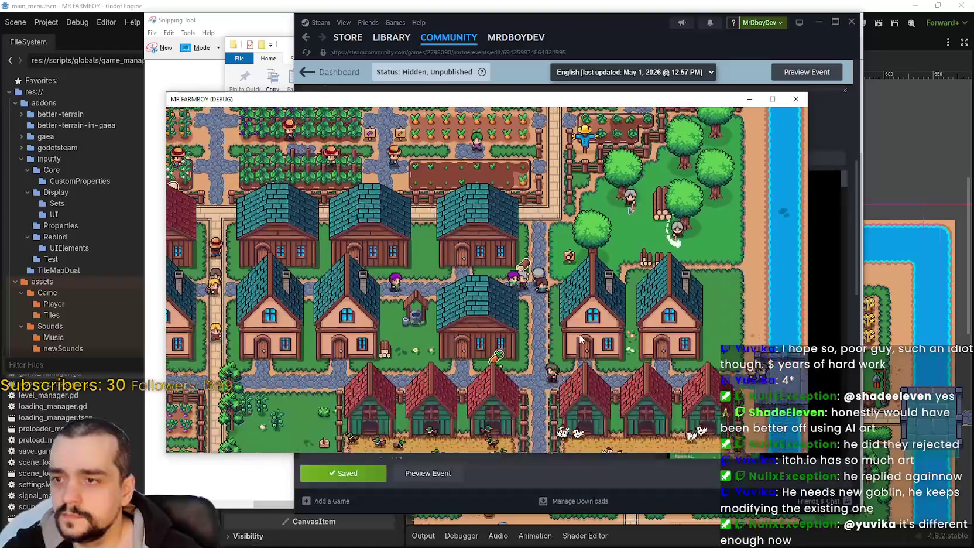
key(Escape)
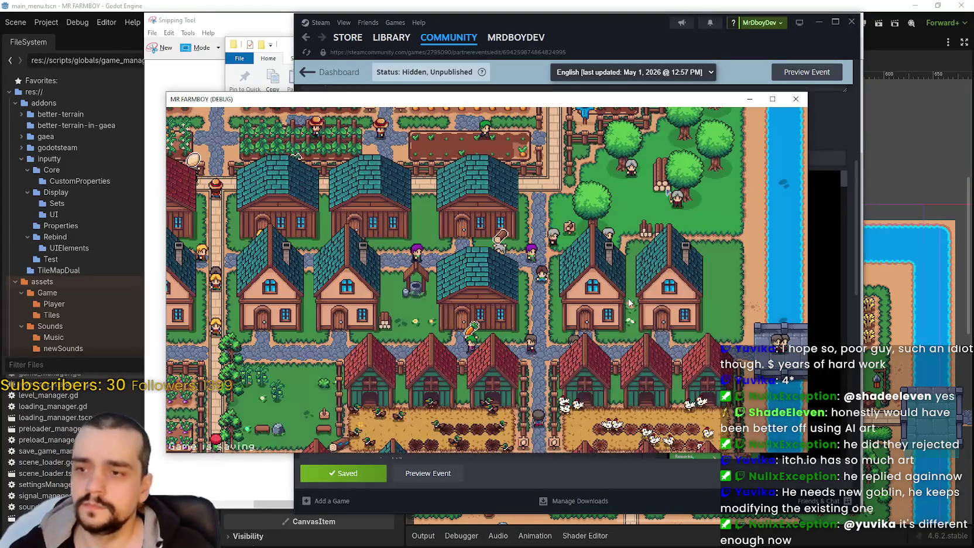
Step: Review the V1.0.7 update event's title and changelog description in the Steam event editor
key(alt+Tab)
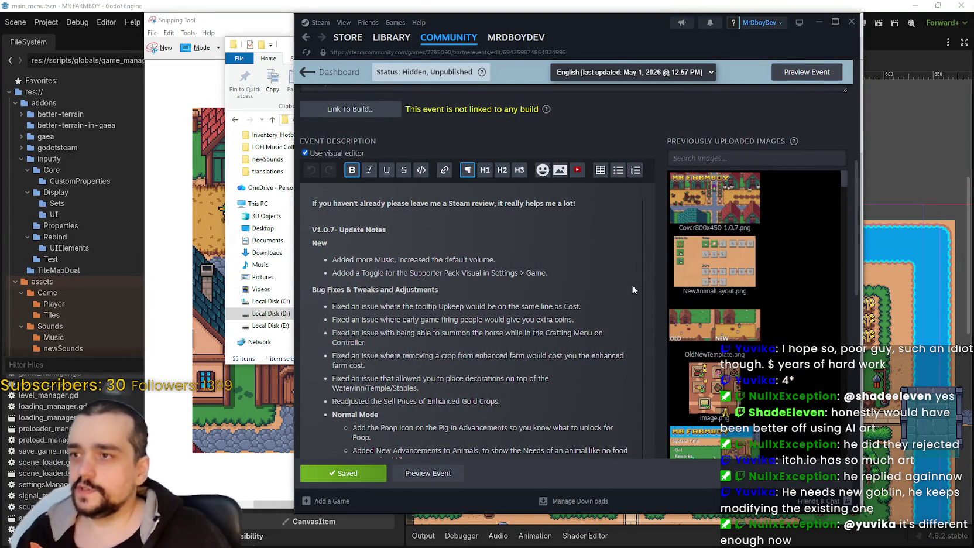
scroll(585, 280, up, 5)
scroll(518, 261, down, 10)
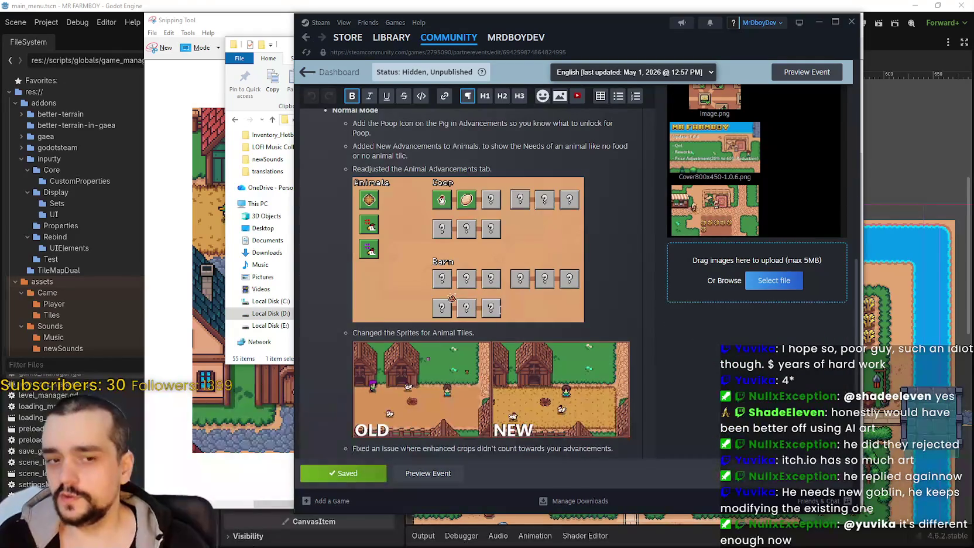
scroll(509, 300, down, 5)
scroll(509, 301, up, 15)
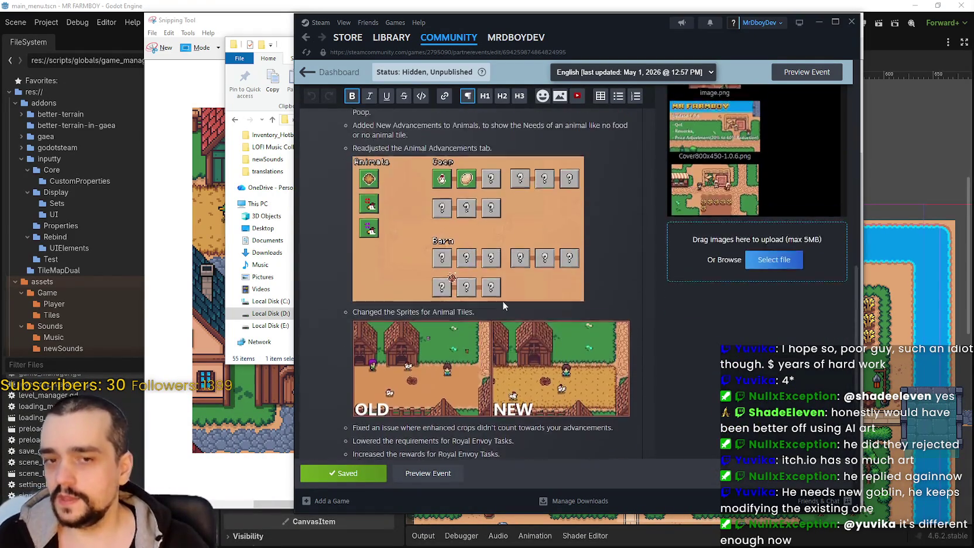
scroll(514, 294, down, 1)
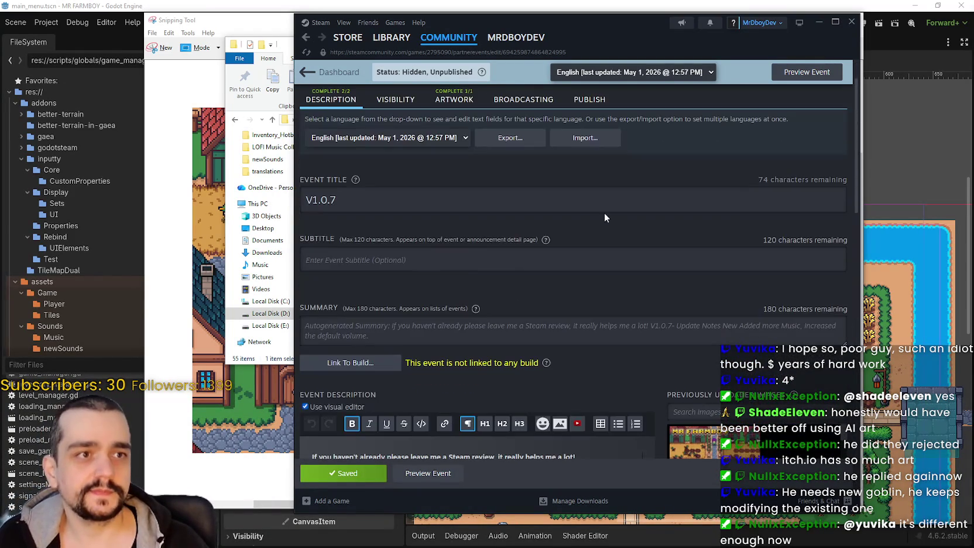
scroll(598, 331, up, 1)
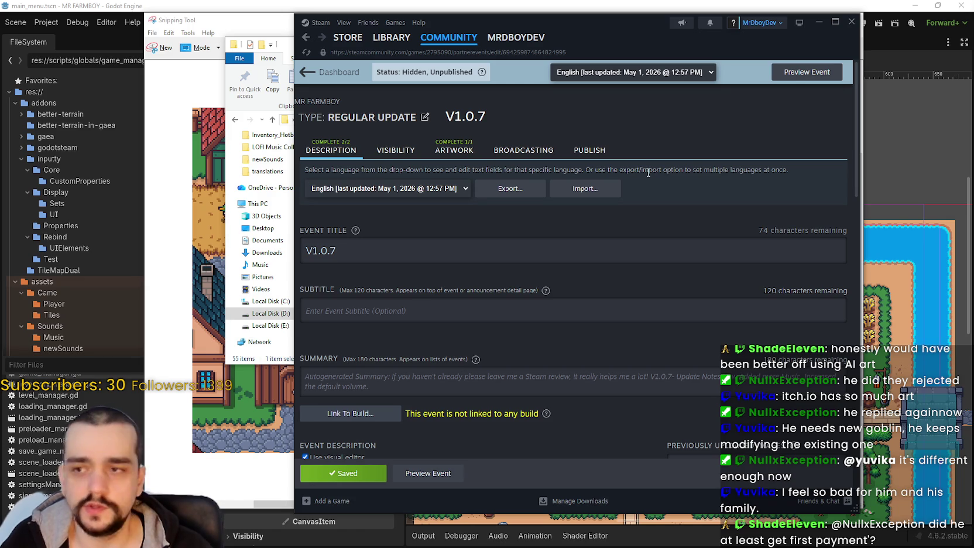
scroll(613, 223, down, 1)
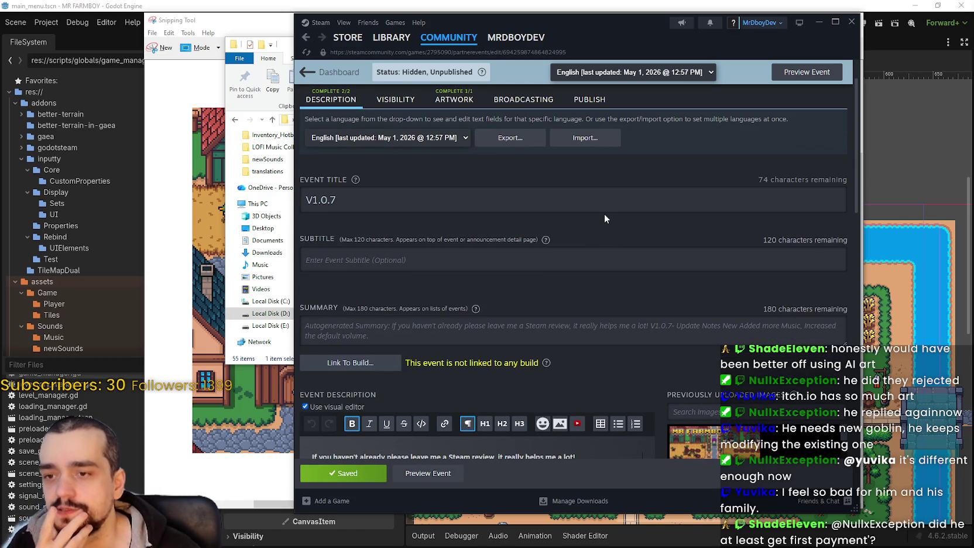
click(638, 11)
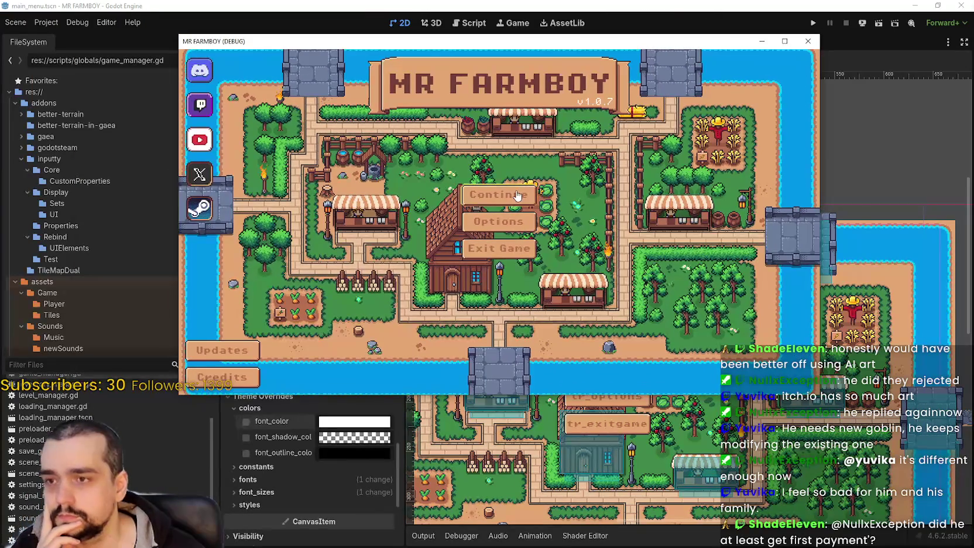
Step: Load Save 4 (Incremental) through Continue in the Mr Farmboy debug game, then stop the stuck run
click(518, 196)
scroll(520, 235, down, 3)
scroll(514, 248, up, 1)
scroll(514, 248, down, 2)
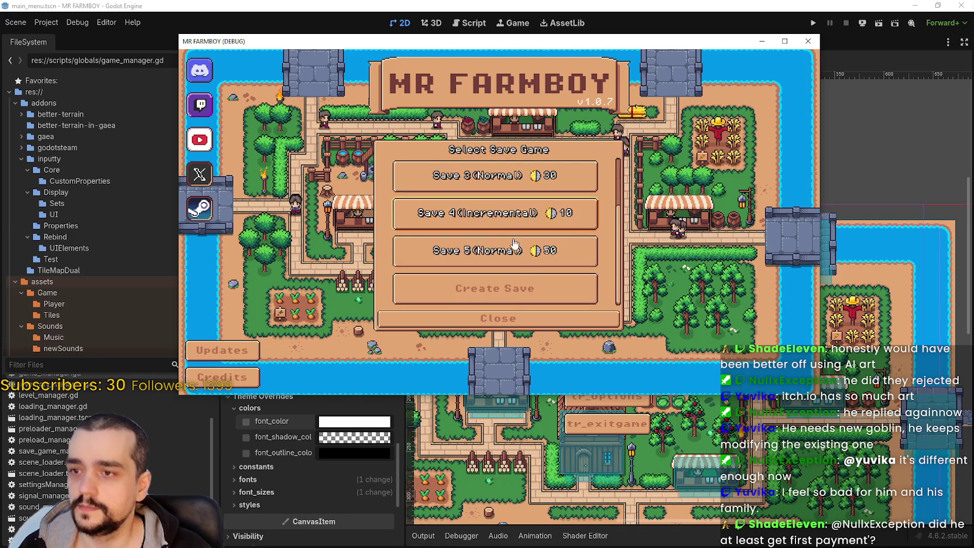
click(470, 222)
click(470, 224)
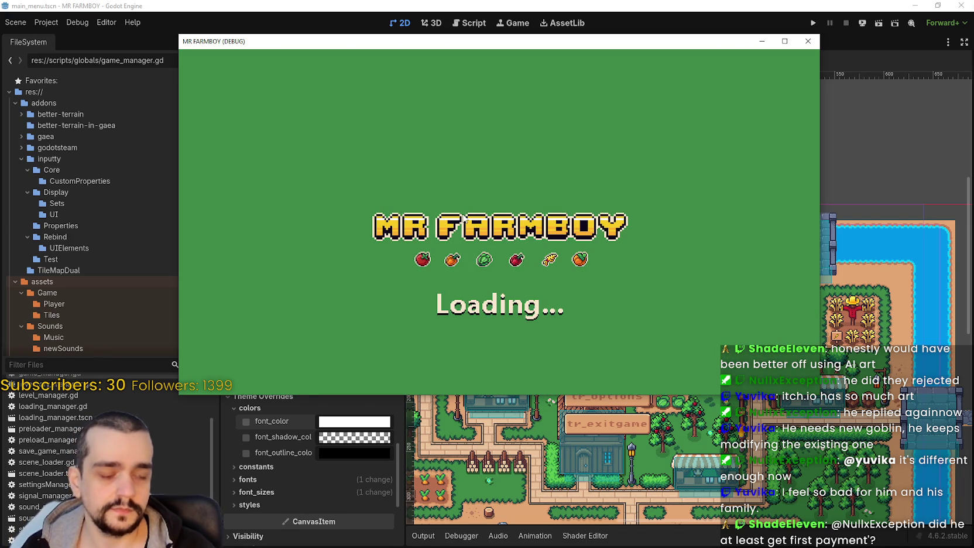
key(F8)
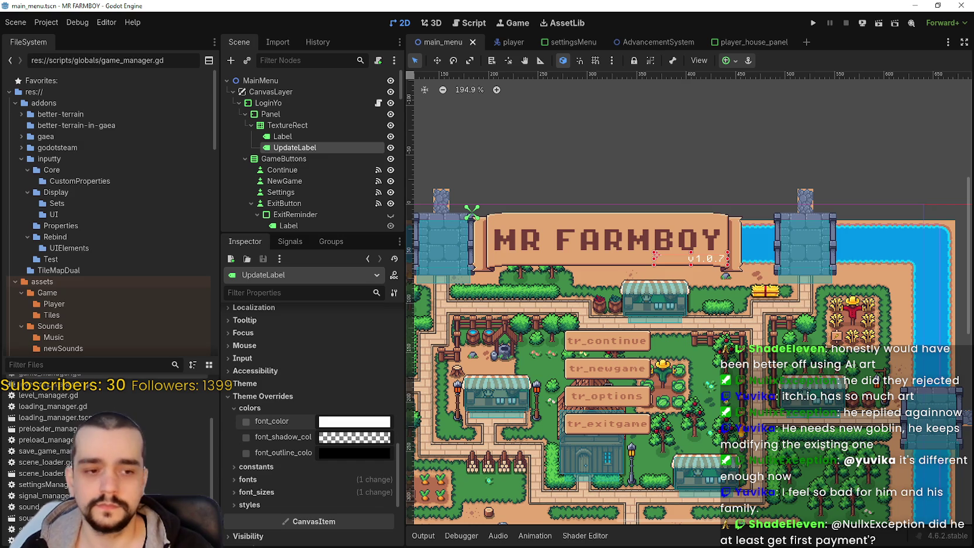
Step: Rerun the hanging Mr Farmboy debug game twice, then close its window and quit the editor
key(F5)
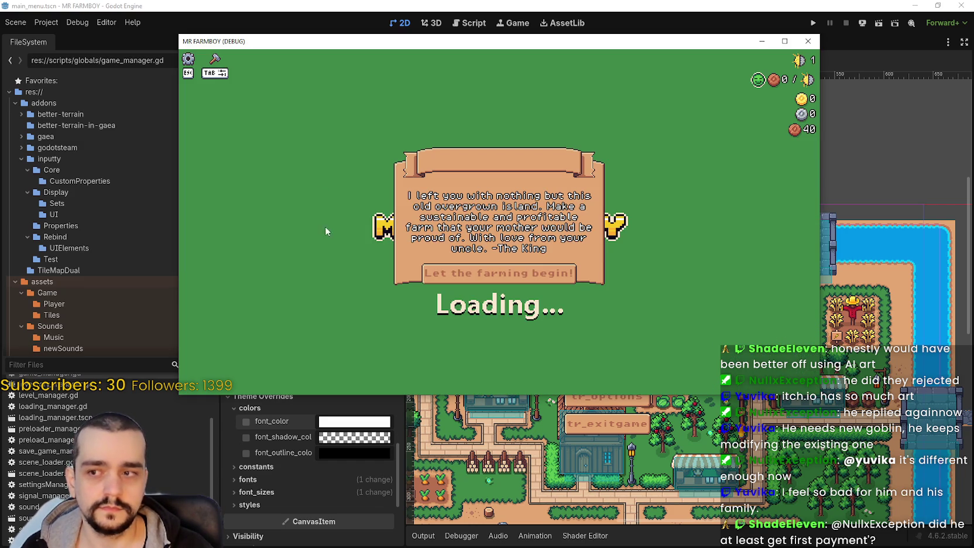
mouse_move(286, 44)
mouse_down()
mouse_move(305, 37)
mouse_move(354, 68)
mouse_move(367, 95)
mouse_up()
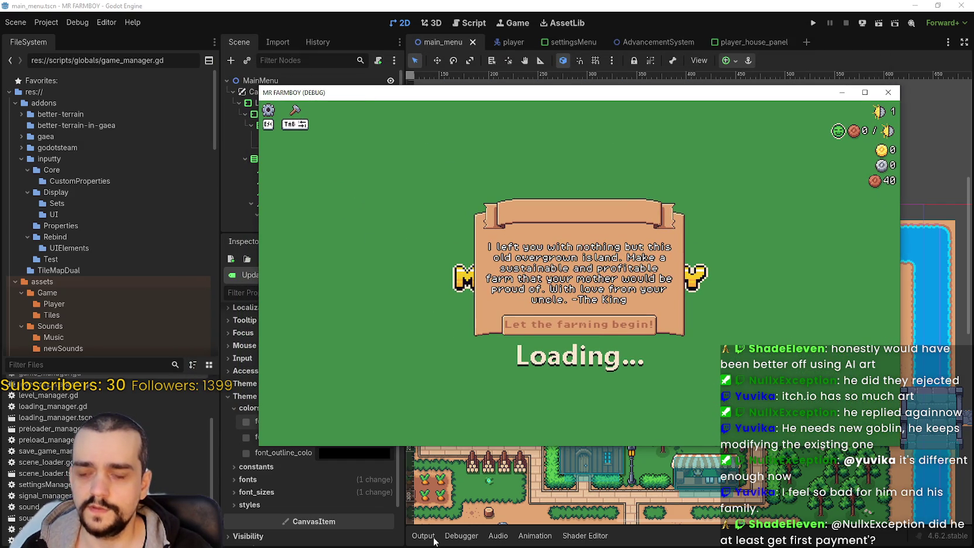
key(F8)
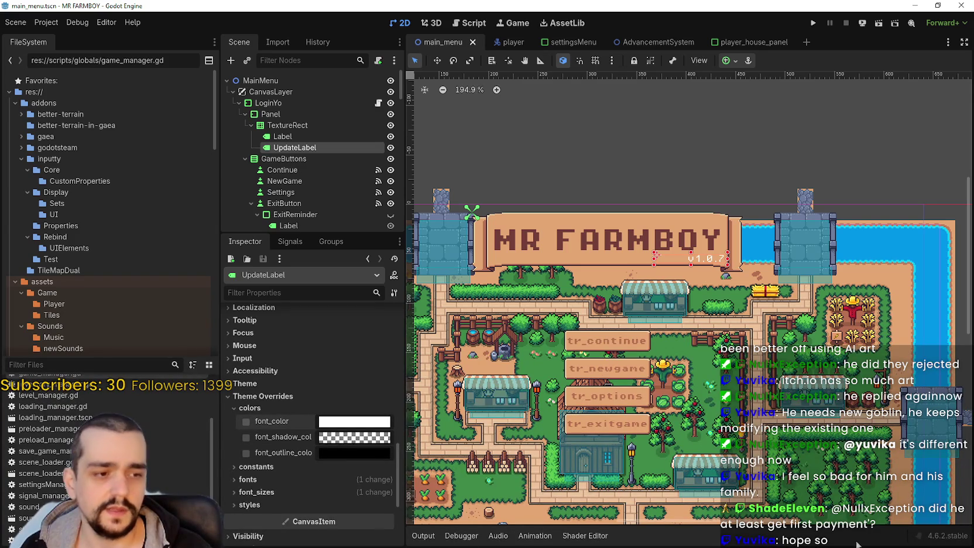
key(F5)
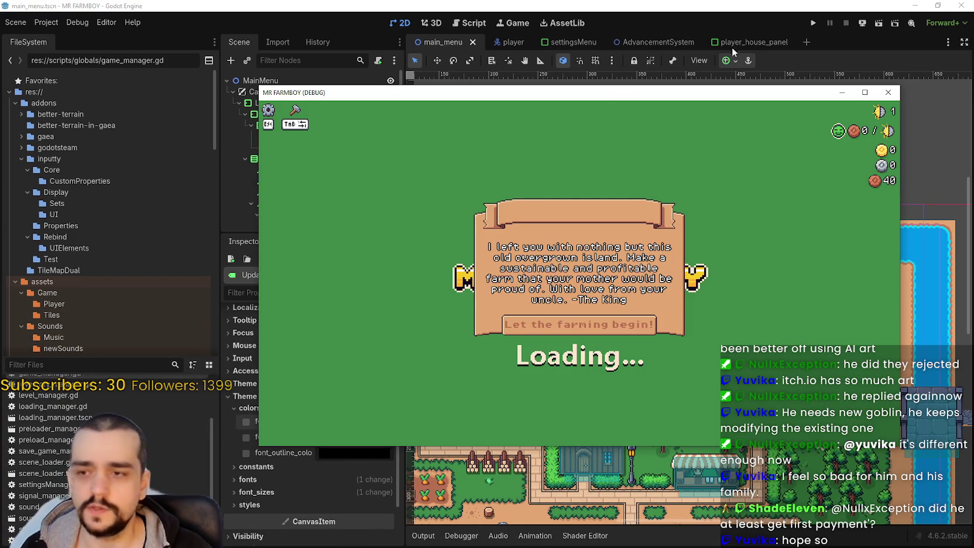
click(888, 92)
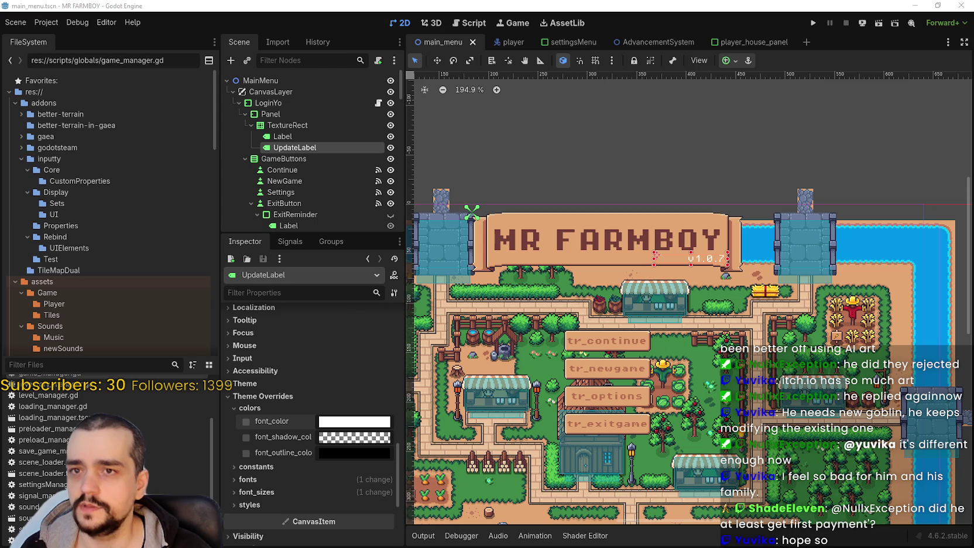
click(961, 5)
Step: Stop the project and quit Godot, refresh the desktop, and relaunch Godot from its shortcut
click(437, 284)
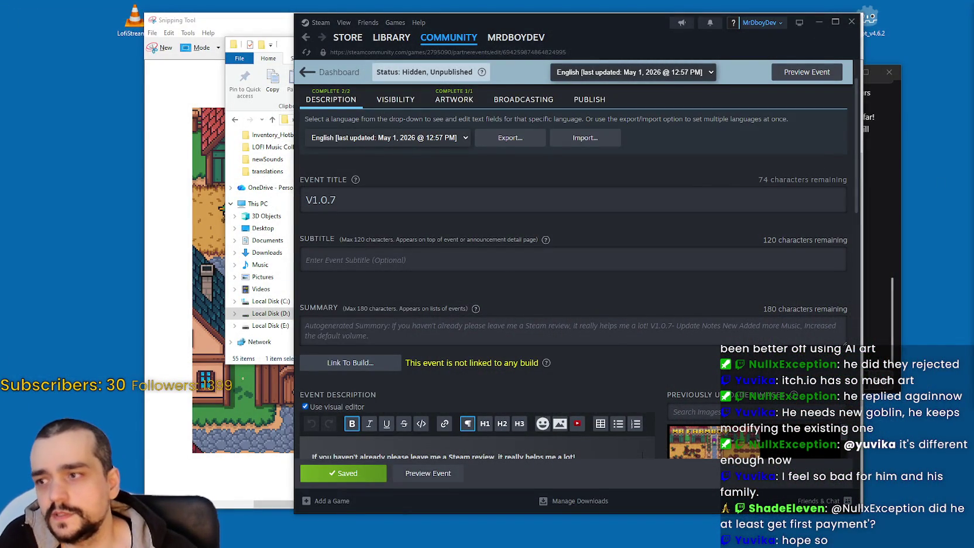
right_click(872, 26)
click(913, 57)
double_click(882, 19)
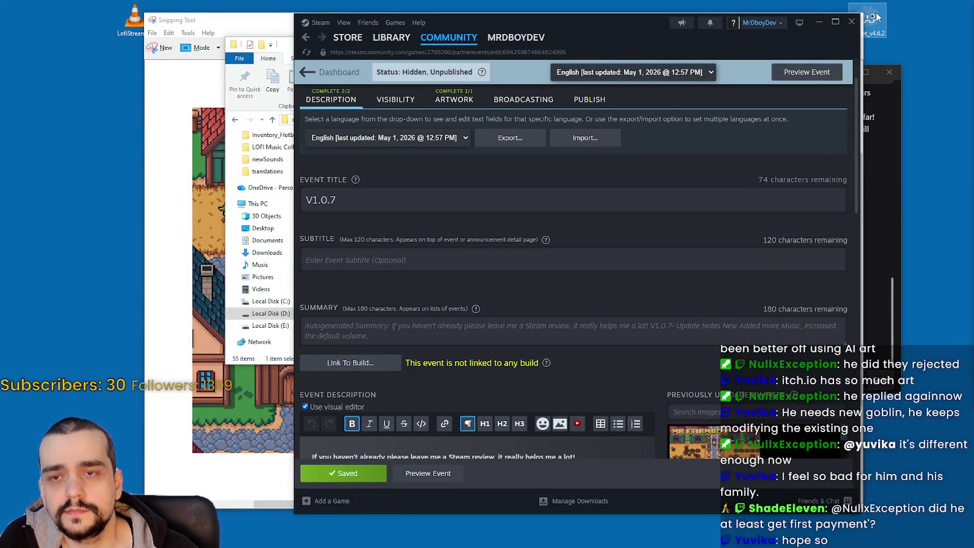
click(951, 200)
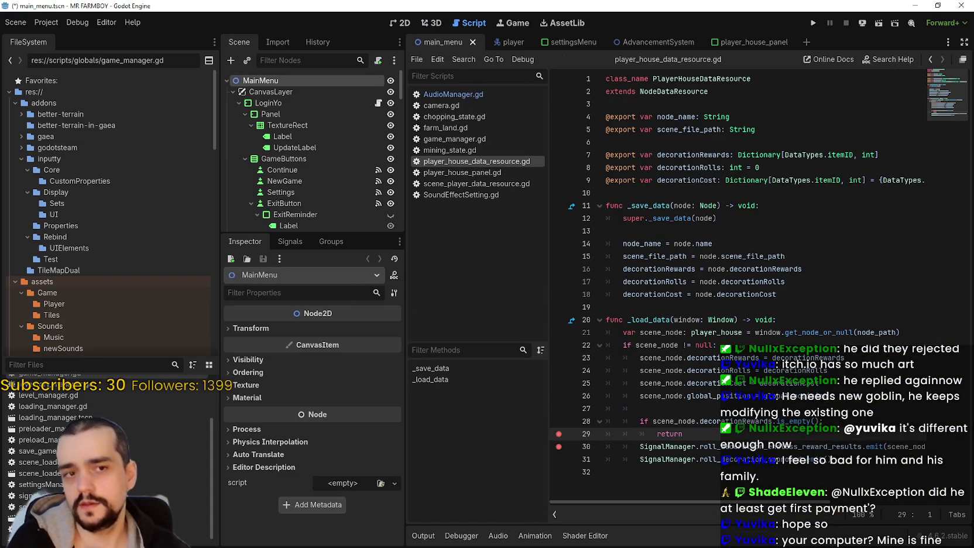
Step: Clear both breakpoints in the gutter at lines 29 and 30 of player_house_data_resource.gd
click(644, 434)
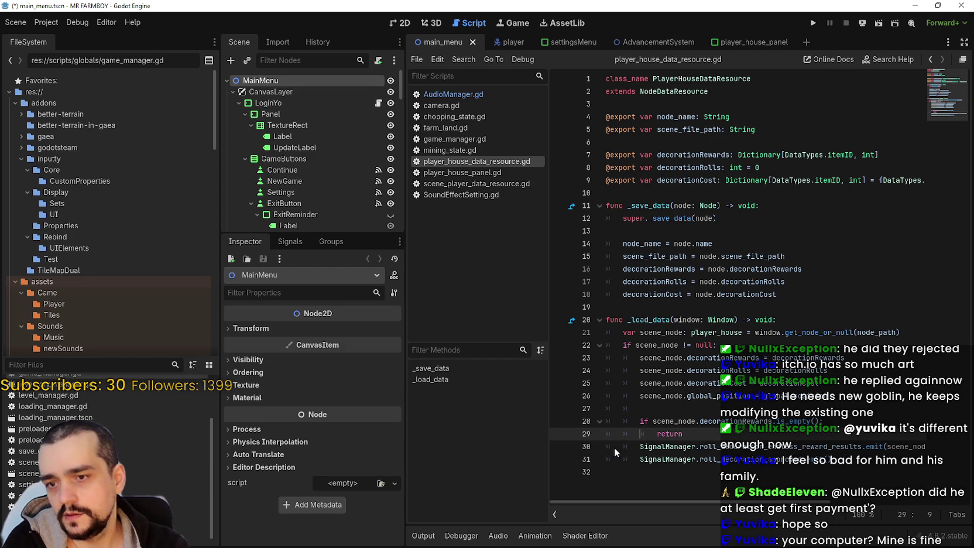
click(752, 446)
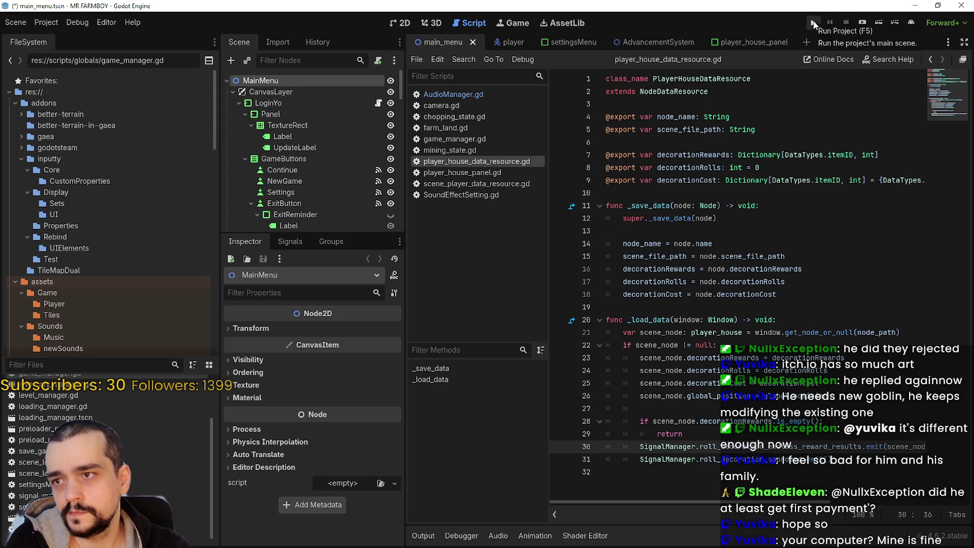
Step: Run the project and load Save 4 (Incremental) from the game's Continue list
click(812, 23)
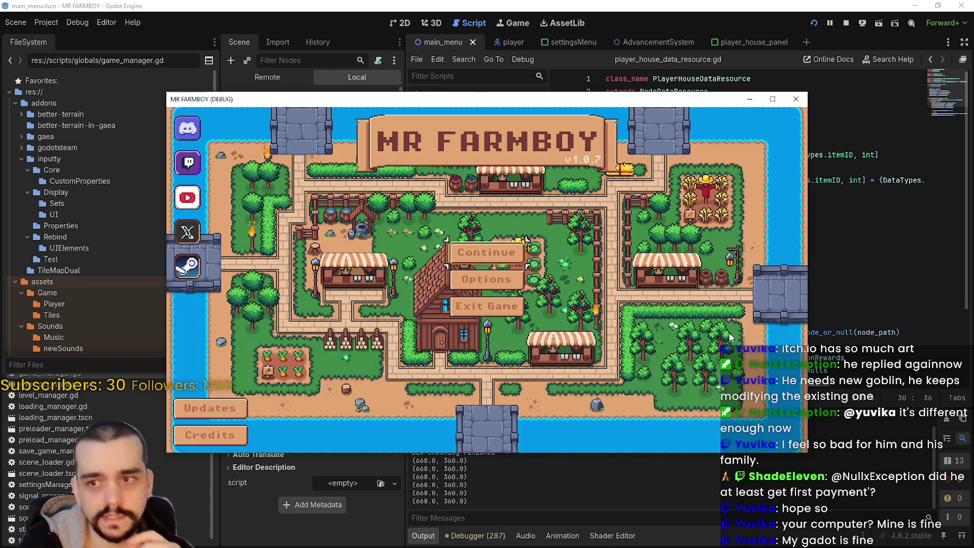
drag(431, 95, 524, 36)
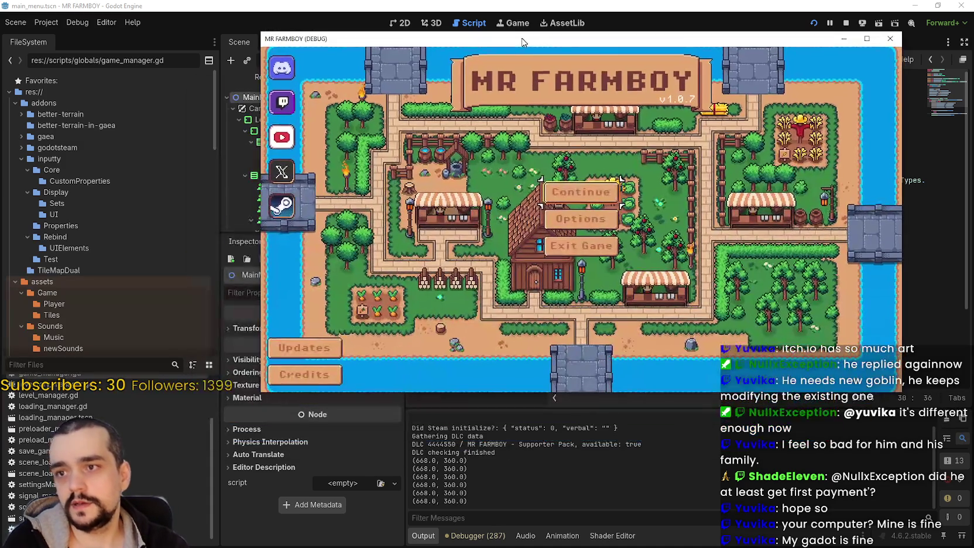
click(580, 193)
scroll(636, 295, down, 2)
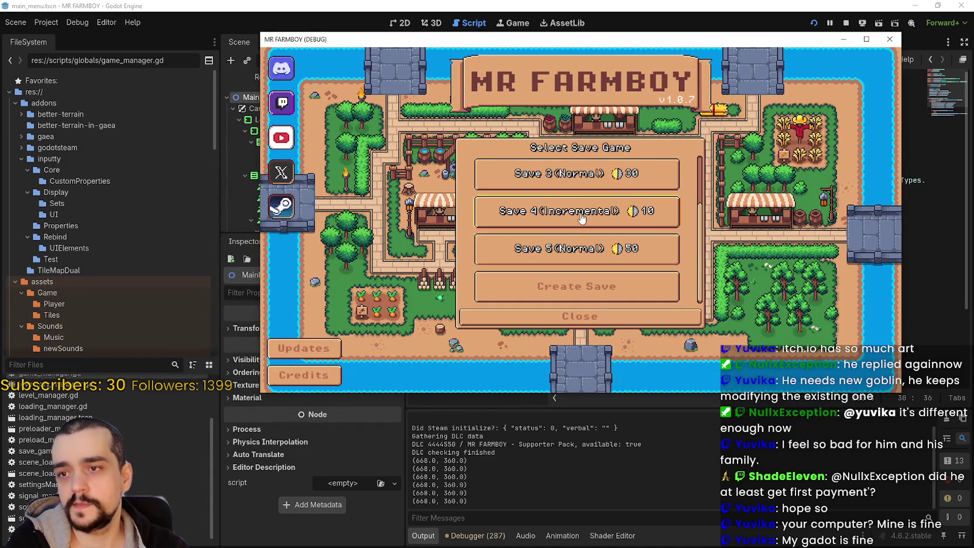
click(579, 211)
click(539, 218)
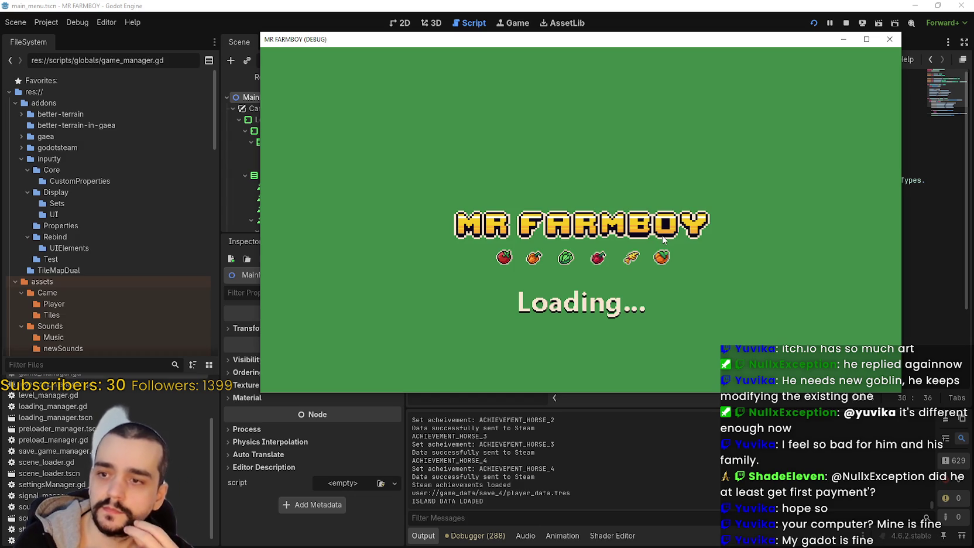
key(s)
key(a)
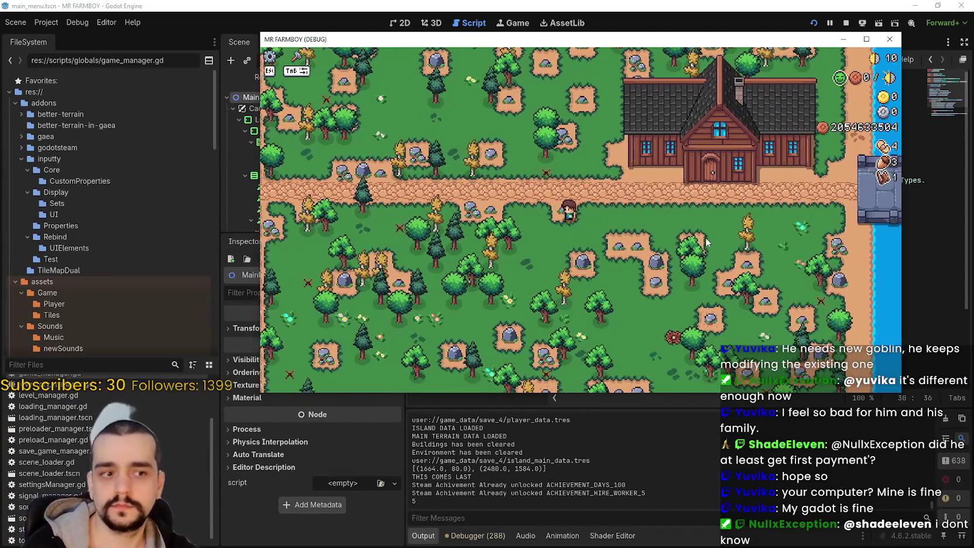
key(a)
key(w)
click(704, 239)
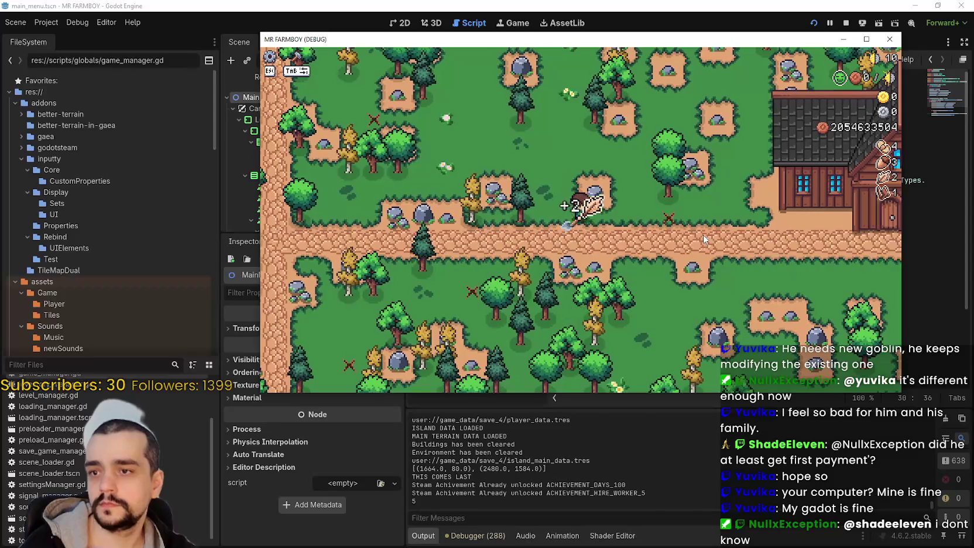
key(d)
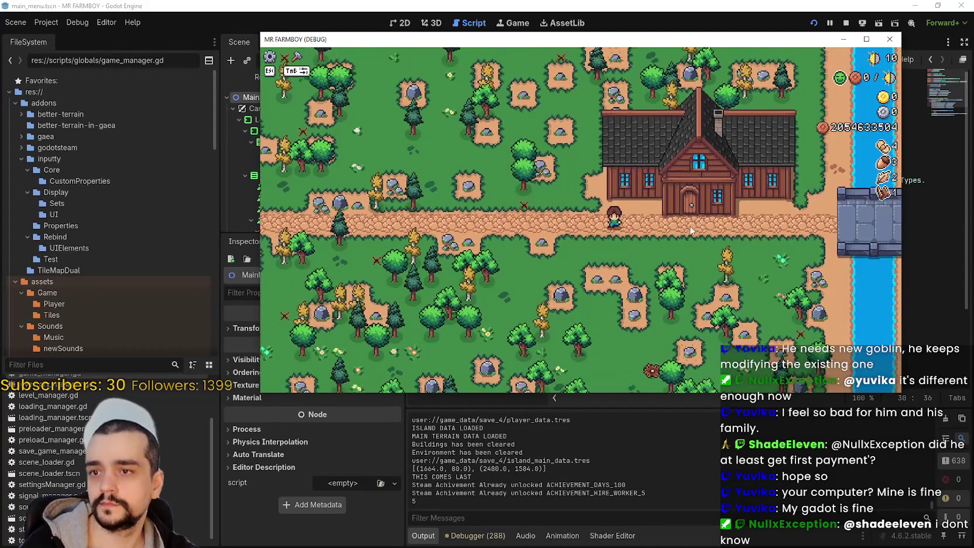
key(d)
click(714, 247)
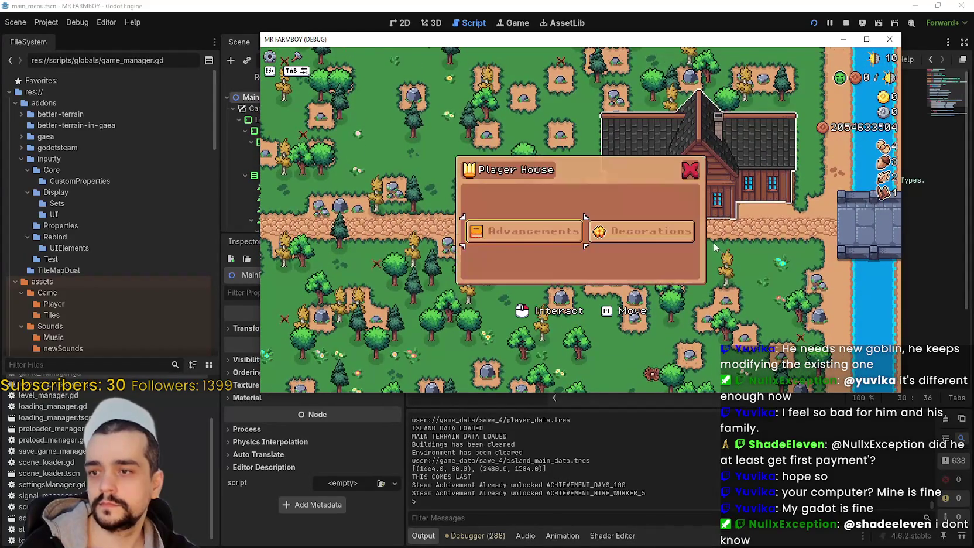
click(530, 230)
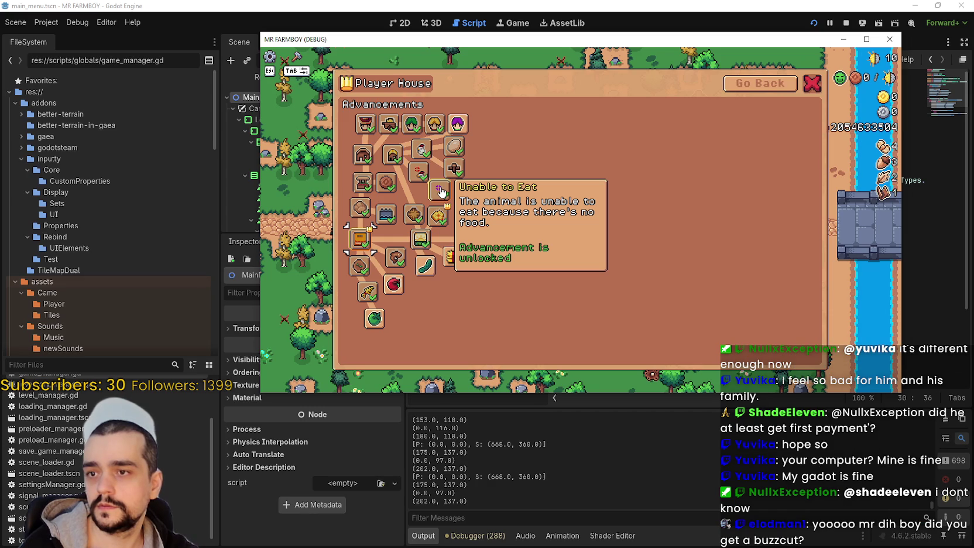
click(760, 83)
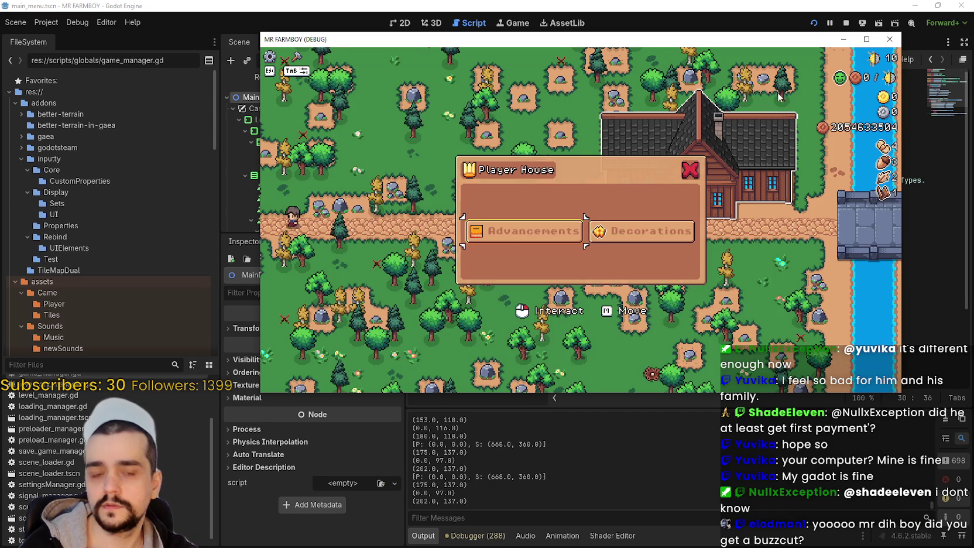
click(682, 170)
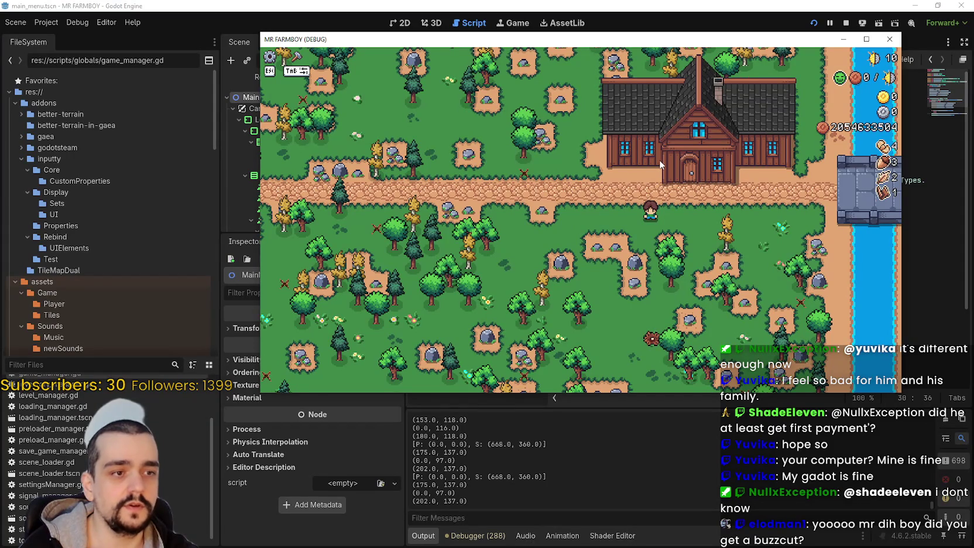
key(s)
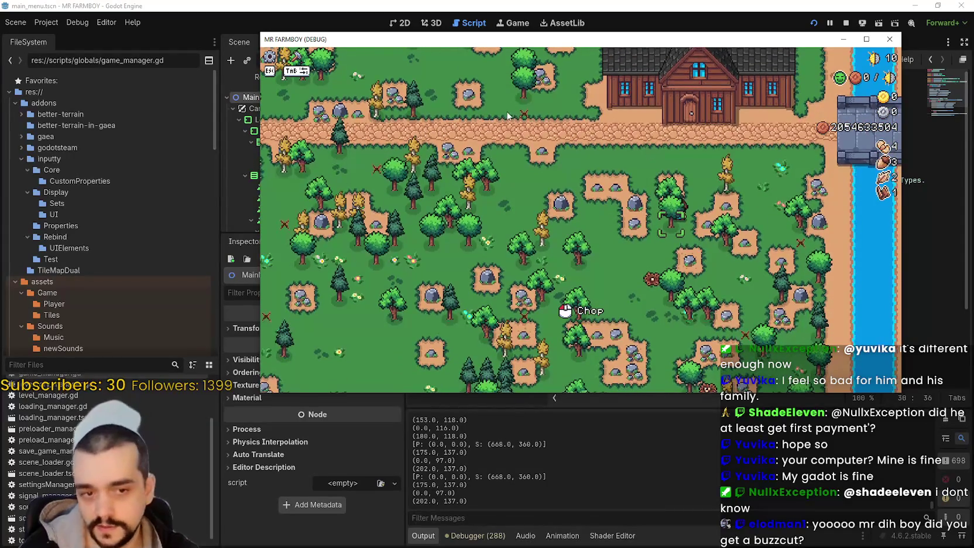
key(w)
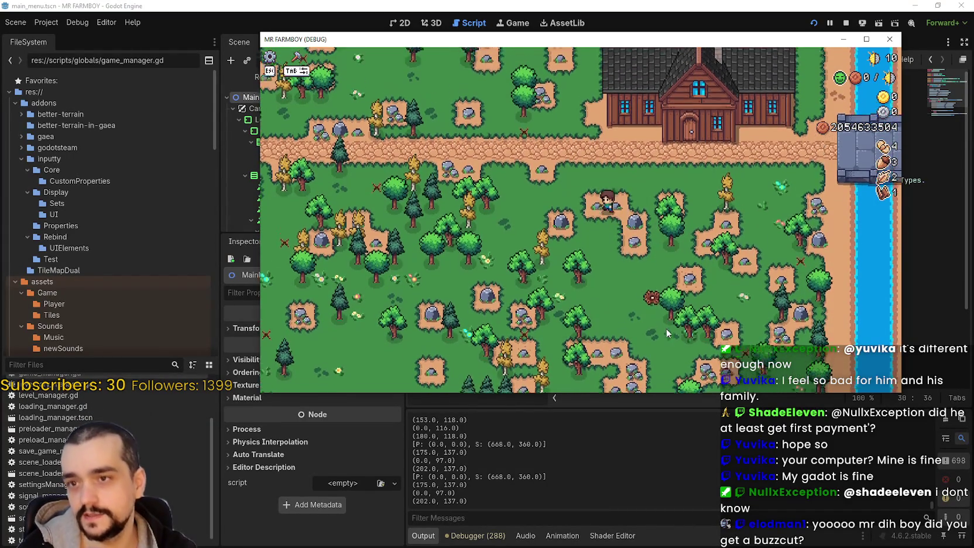
key(a)
key(w)
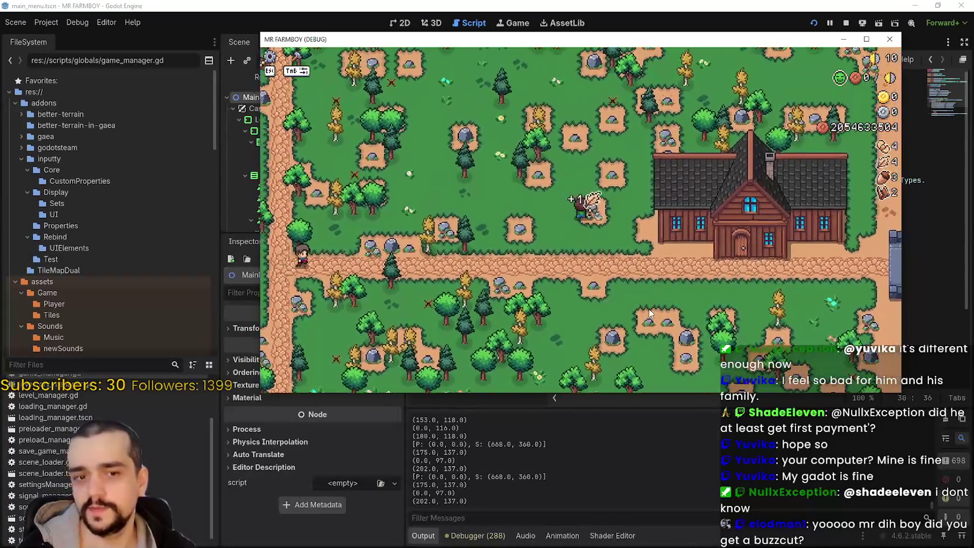
key(d)
key(s)
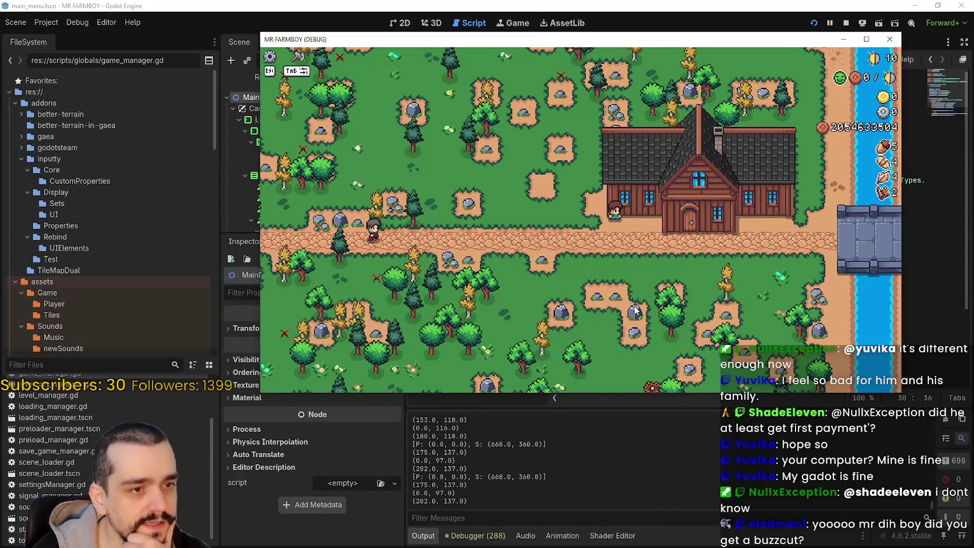
Step: Pause the MR FARMBOY game and bring the Godot editor in front of it
key(Escape)
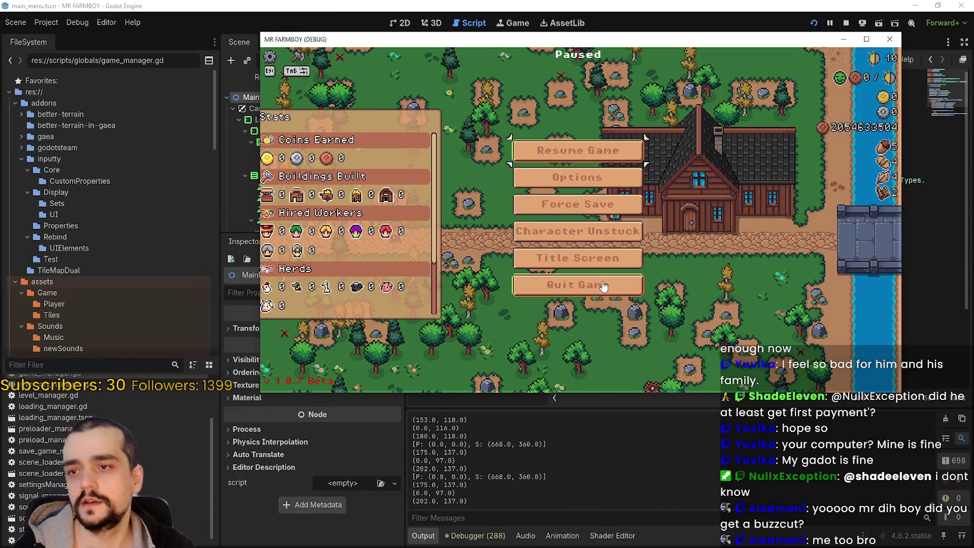
click(622, 5)
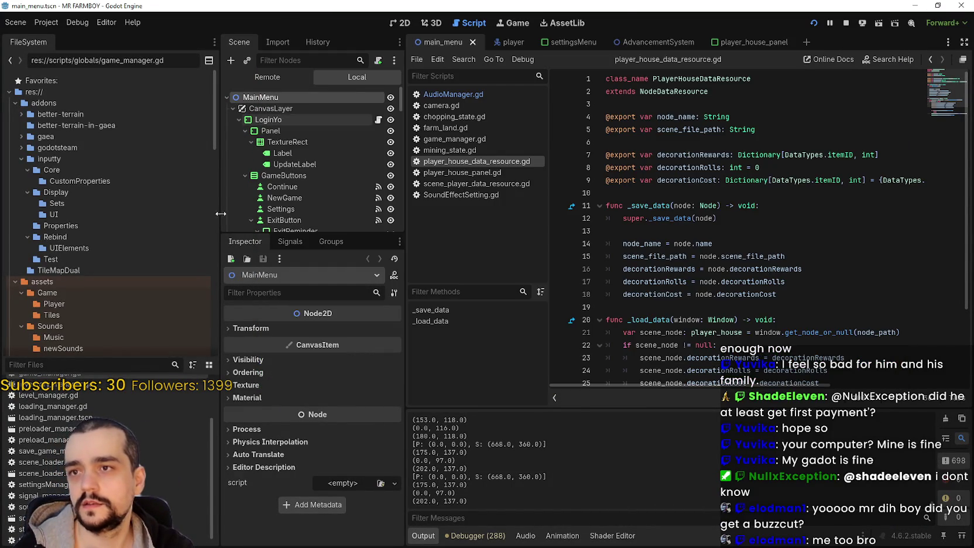
Step: Open options_menu from the settingsMenu scene and view its Game options page in 2D
click(573, 45)
scroll(317, 194, down, 4)
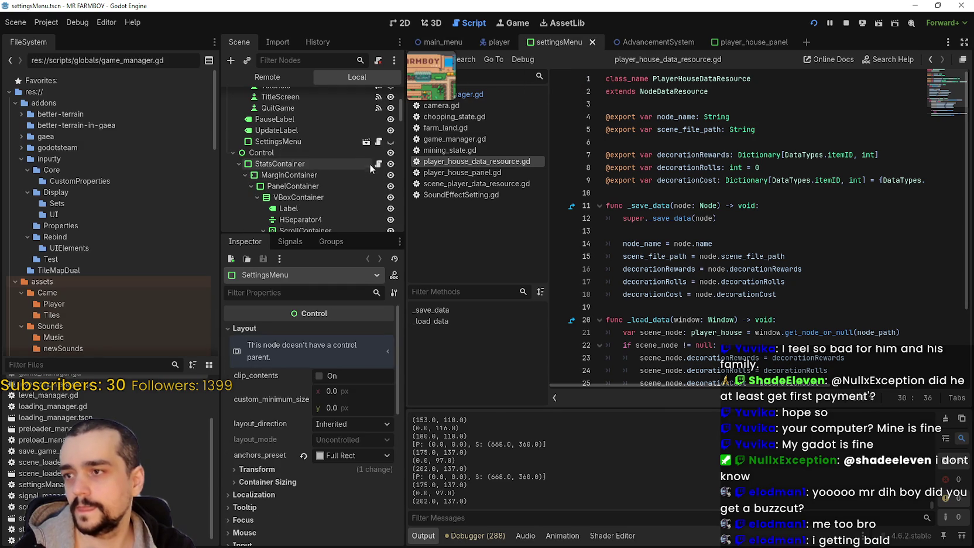
click(366, 142)
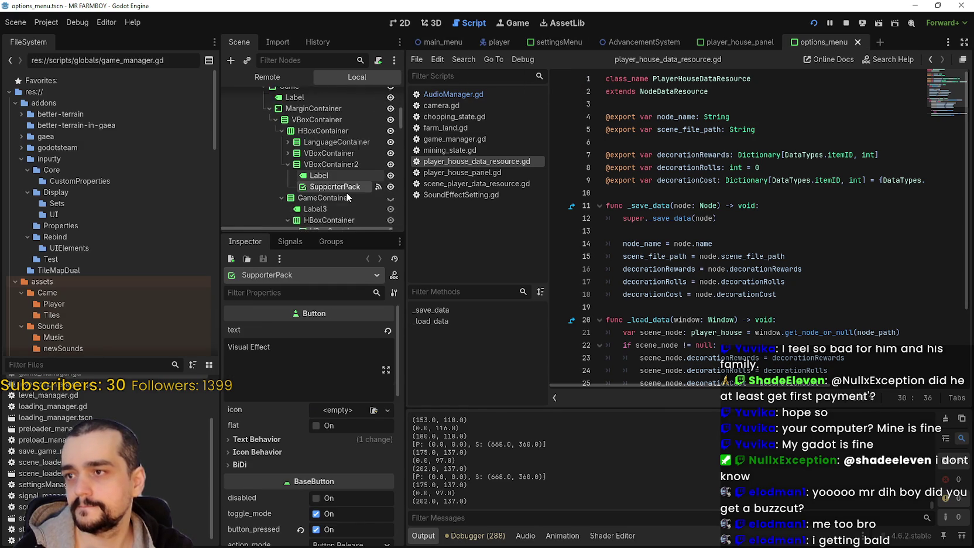
scroll(346, 194, down, 4)
scroll(337, 168, up, 6)
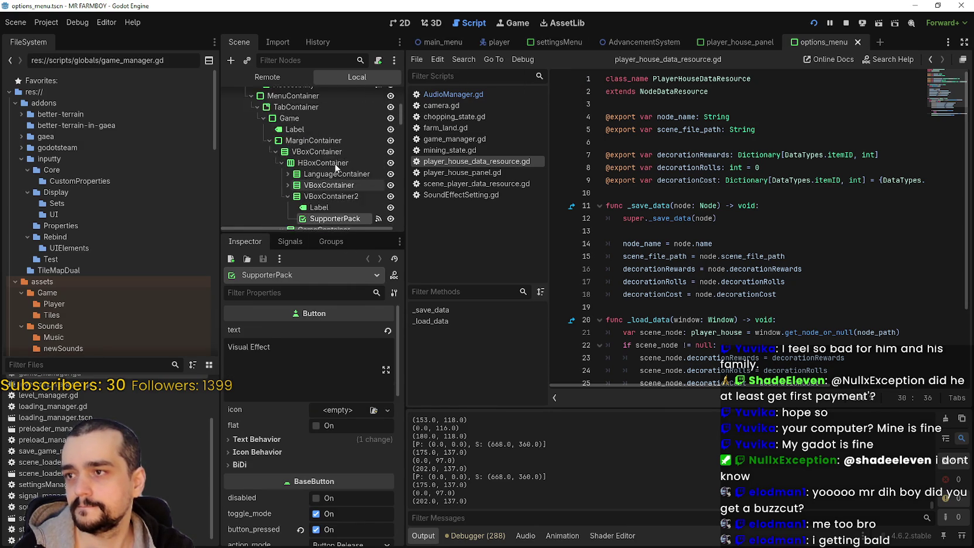
scroll(336, 168, up, 3)
scroll(318, 140, up, 2)
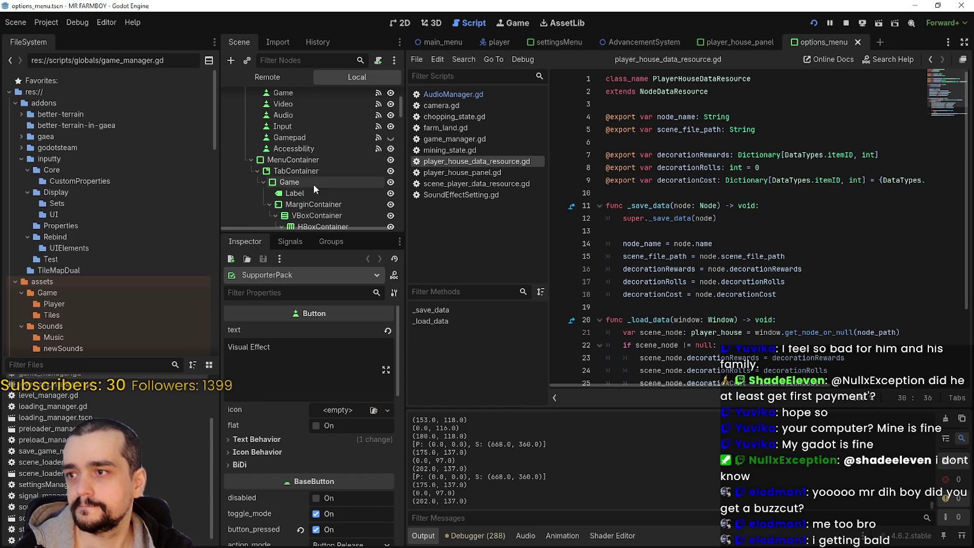
scroll(336, 206, down, 3)
scroll(336, 207, down, 10)
drag(402, 143, 401, 231)
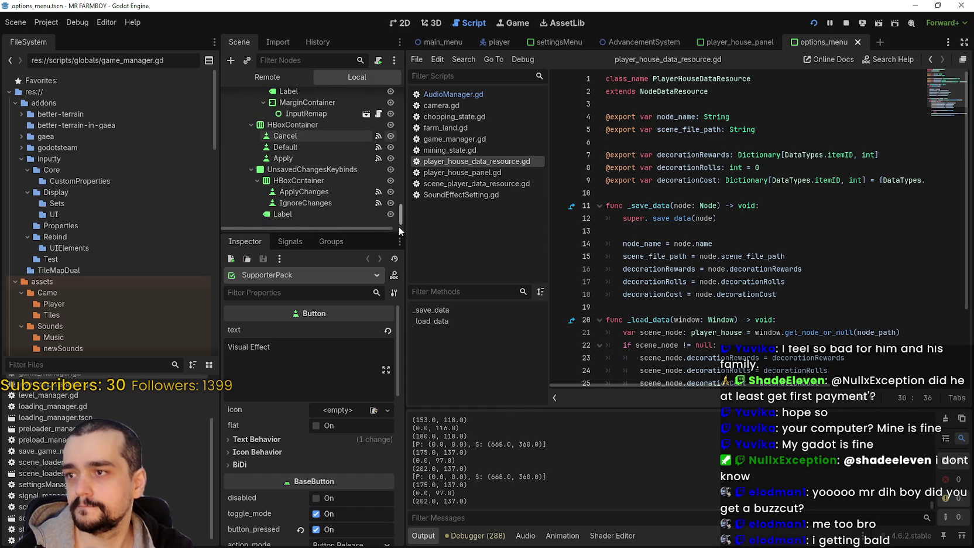
click(401, 23)
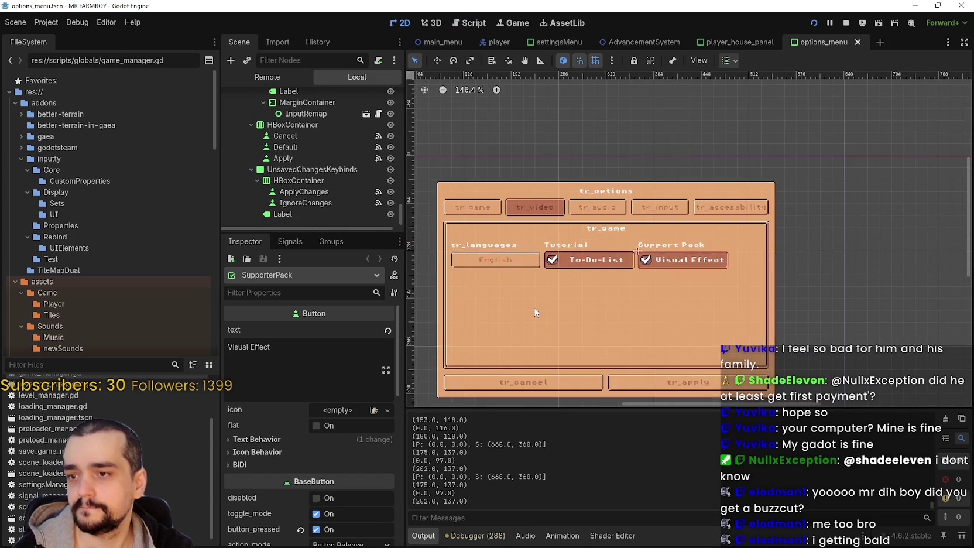
Step: Delete 'Beta' from UpdateLabel's text so it reads v1.0.7, and revert its font colour override
scroll(536, 311, down, 5)
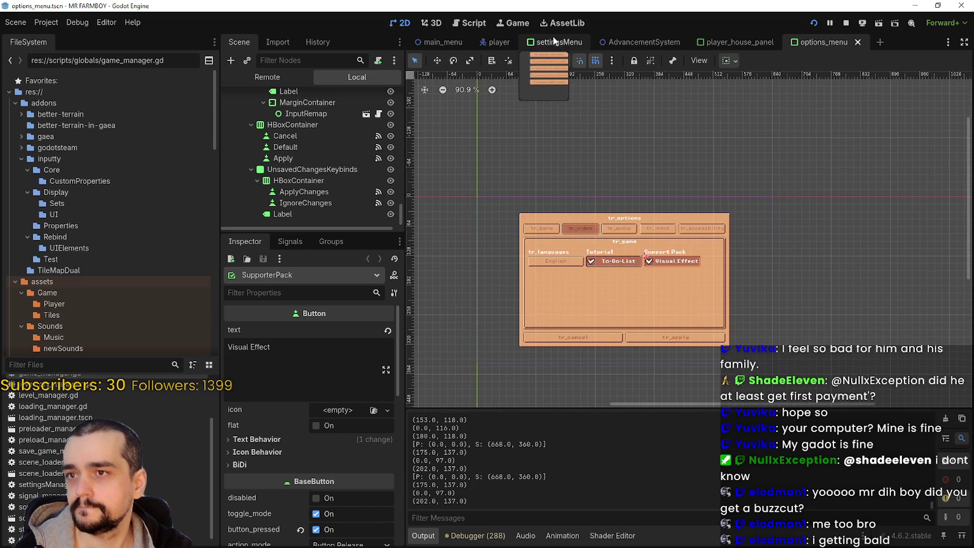
click(554, 41)
scroll(324, 177, down, 5)
click(312, 148)
click(321, 362)
key(BackSpace)
key(BackSpace)
key(BackSpace)
key(BackSpace)
key(BackSpace)
scroll(312, 486, down, 10)
scroll(331, 453, down, 10)
click(313, 452)
Step: Save the settings menu scene and switch to the SteamCovers folder window
key(ctrl+s)
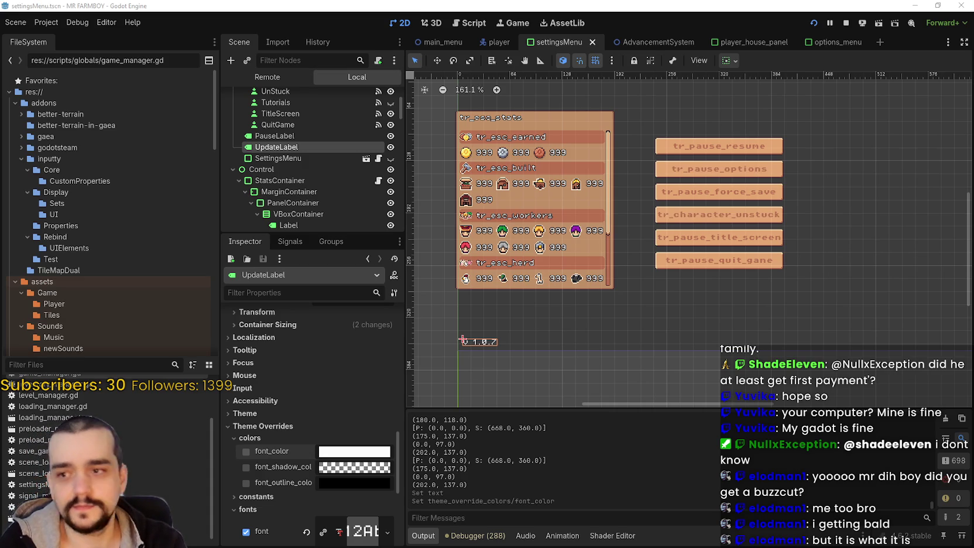
key(alt+Tab)
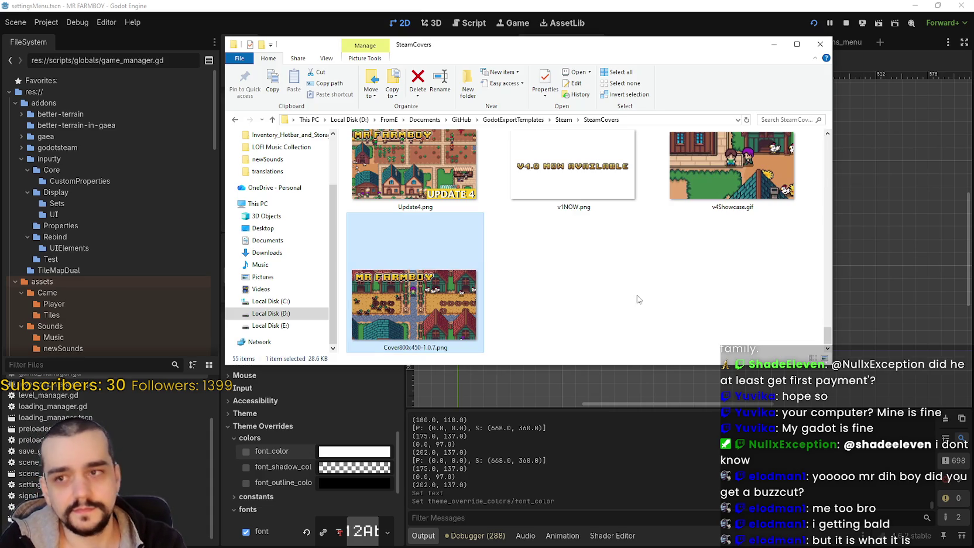
Step: Minimize the SteamCovers File Explorer window to reveal the Godot editor
click(774, 44)
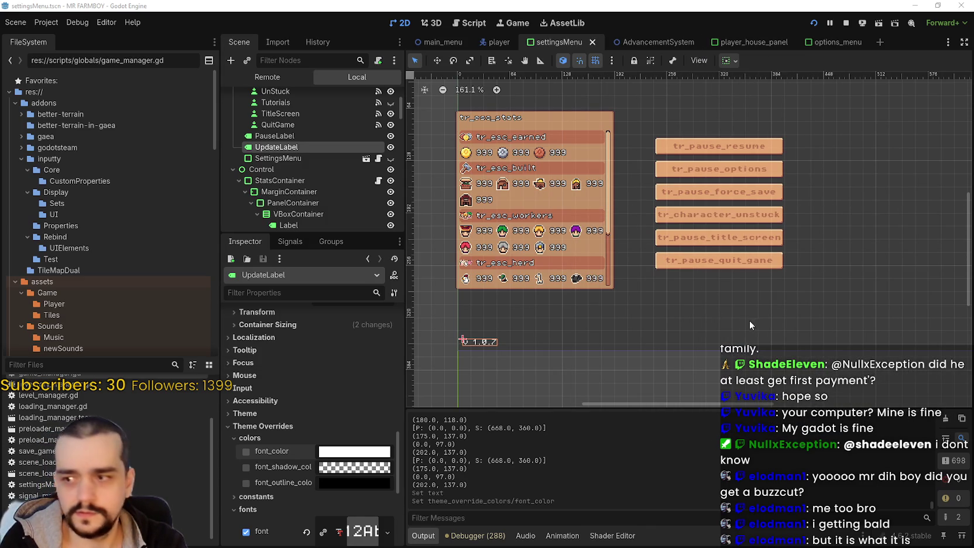
Step: Switch to the main_menu scene and browse its scene tree
click(433, 42)
scroll(343, 156, down, 5)
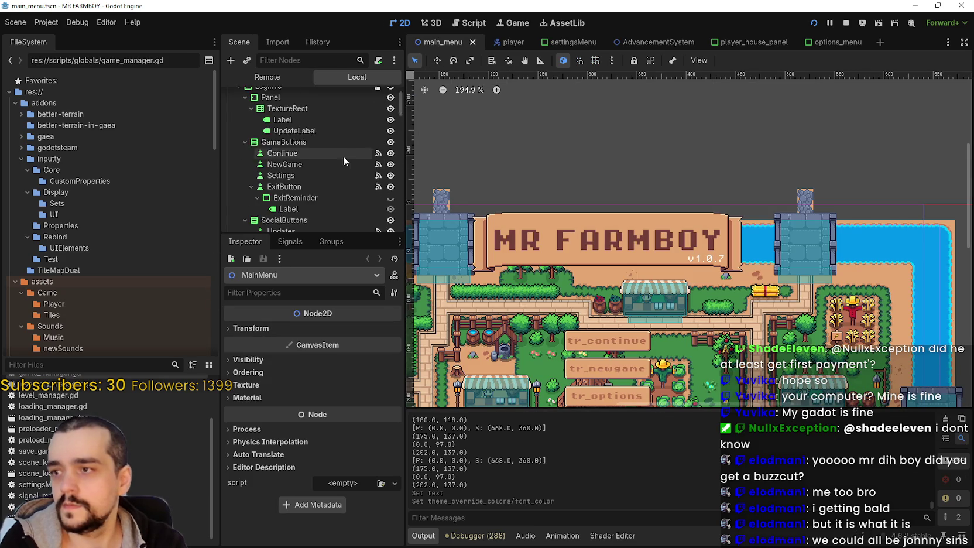
scroll(398, 140, down, 6)
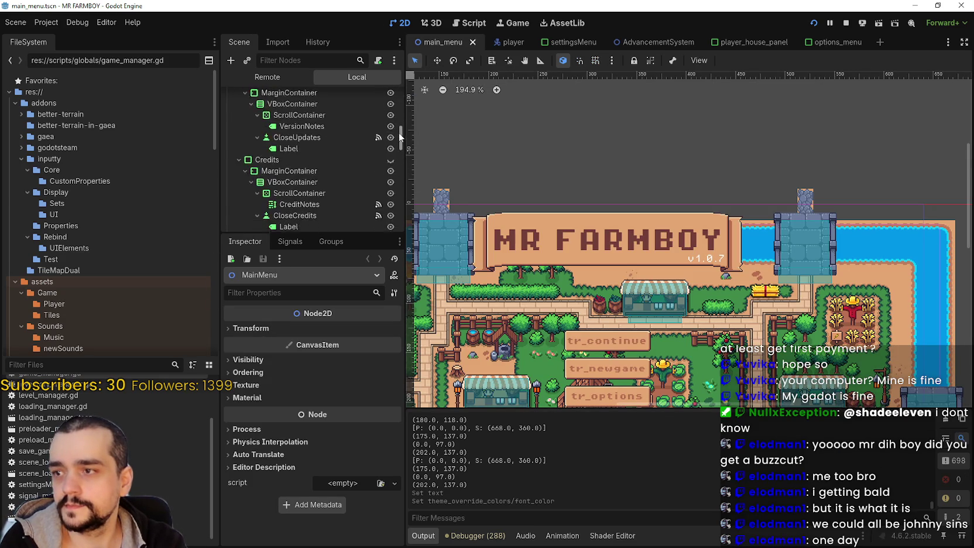
scroll(394, 150, down, 5)
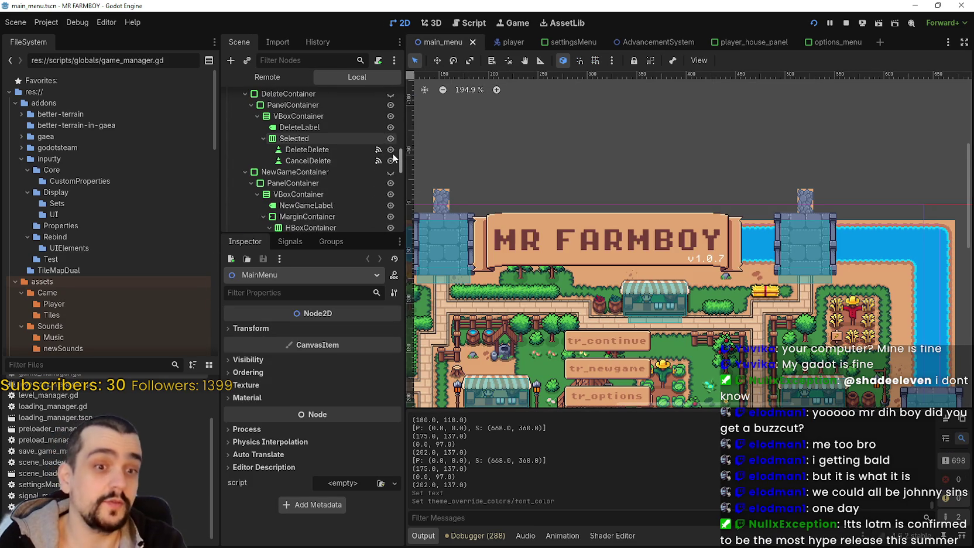
scroll(389, 176, down, 3)
scroll(389, 179, up, 8)
scroll(394, 153, down, 5)
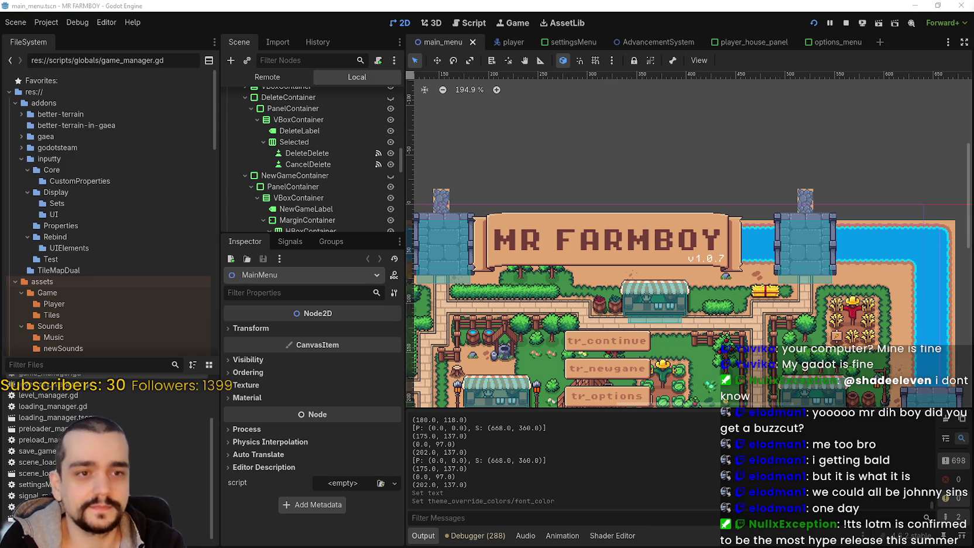
drag(401, 156, 402, 182)
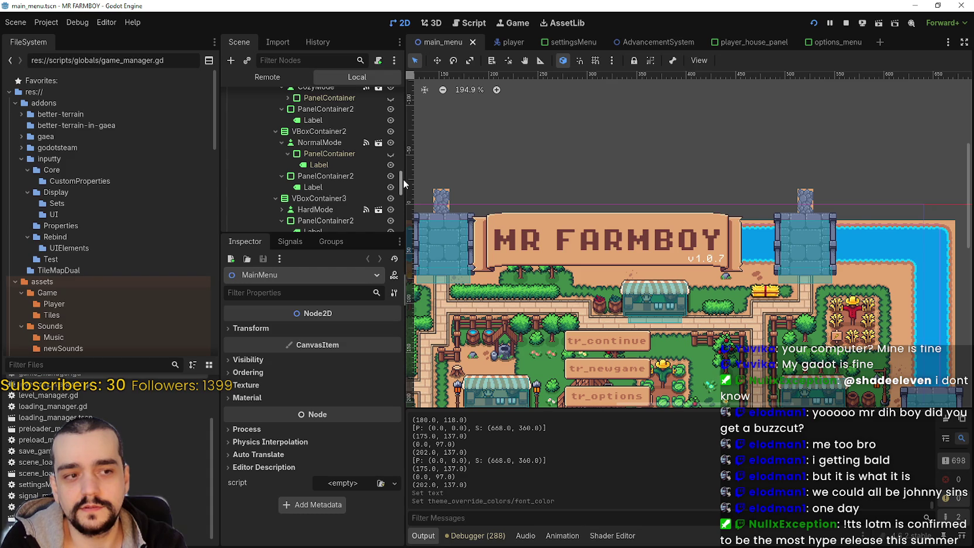
mouse_move(403, 179)
mouse_down()
mouse_move(394, 222)
mouse_move(403, 185)
mouse_up()
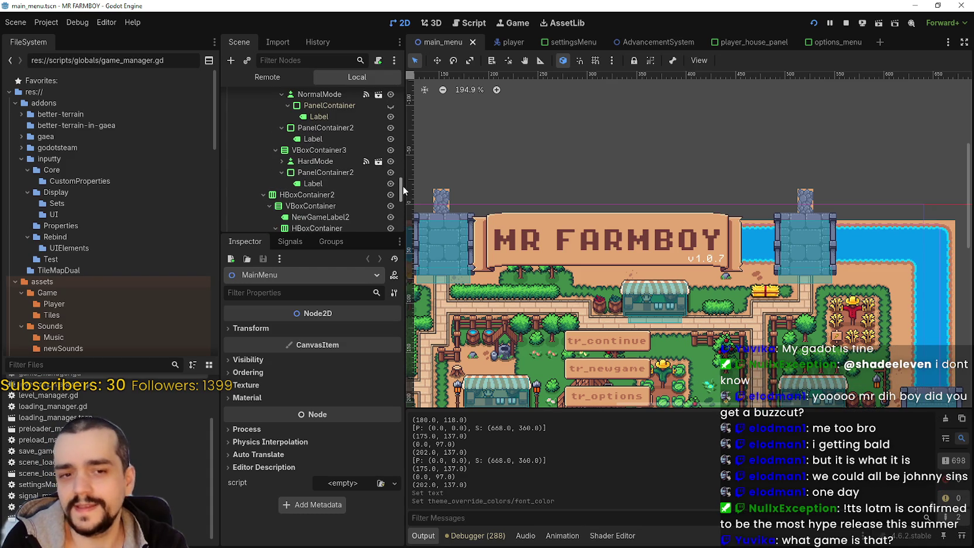
drag(398, 202, 378, 230)
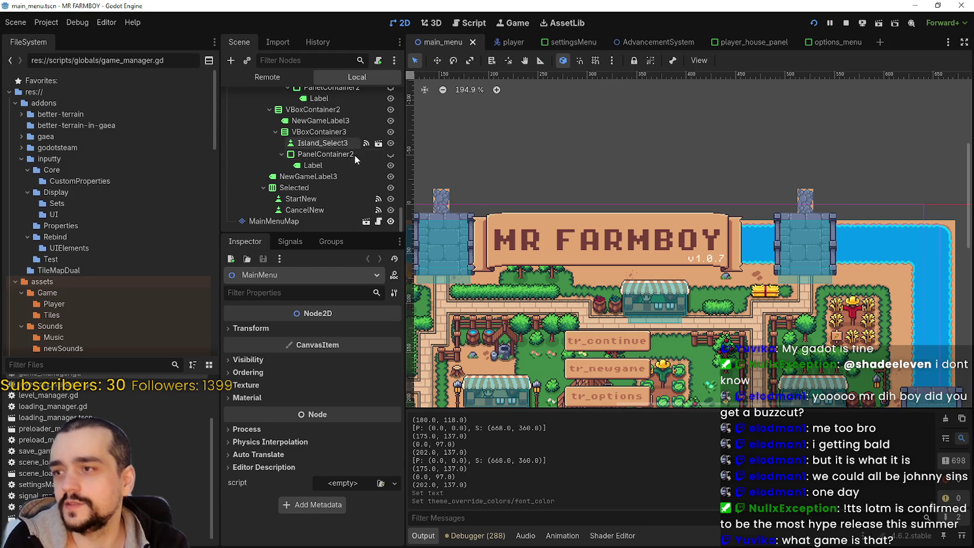
Step: Select the VersionNotes label under Updates > ScrollContainer to show its text in the Inspector
scroll(354, 154, up, 10)
scroll(348, 196, up, 10)
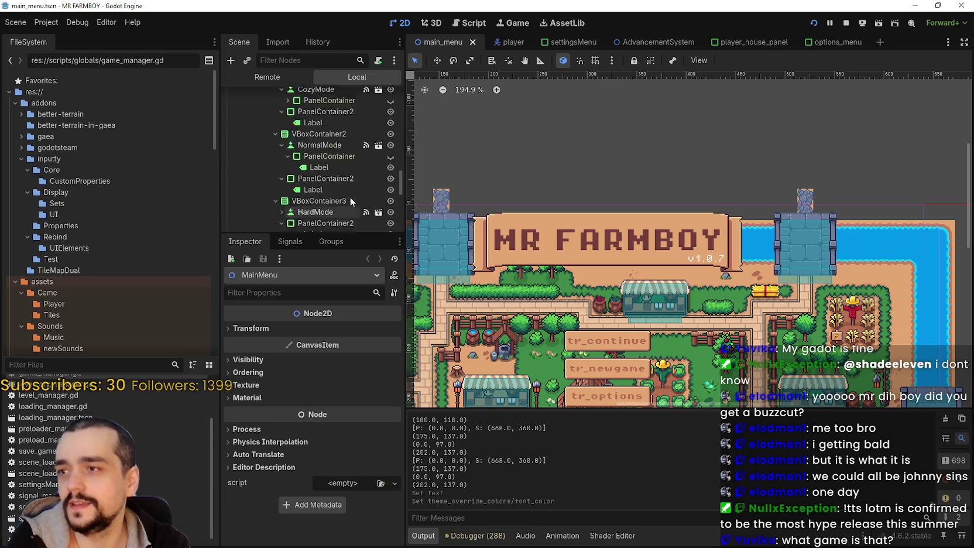
scroll(337, 203, up, 5)
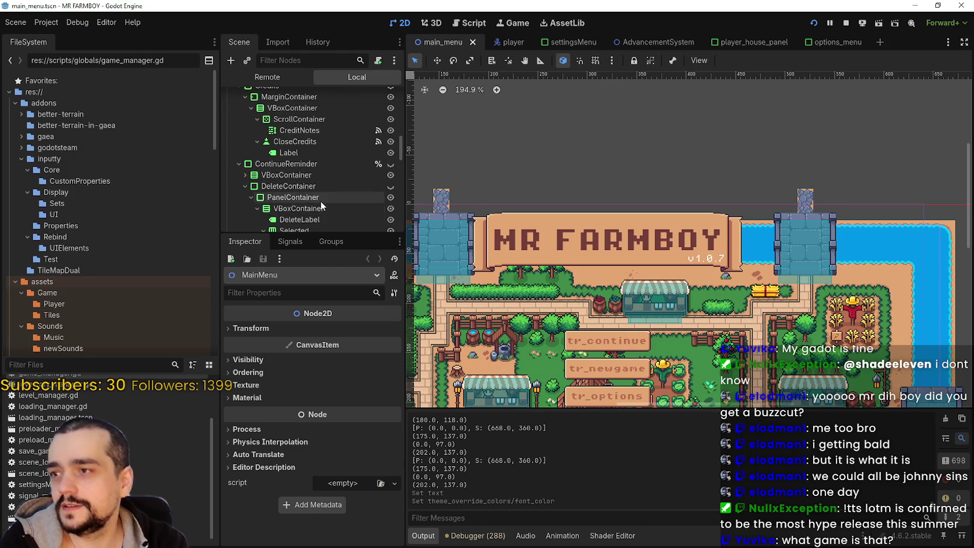
scroll(320, 200, up, 5)
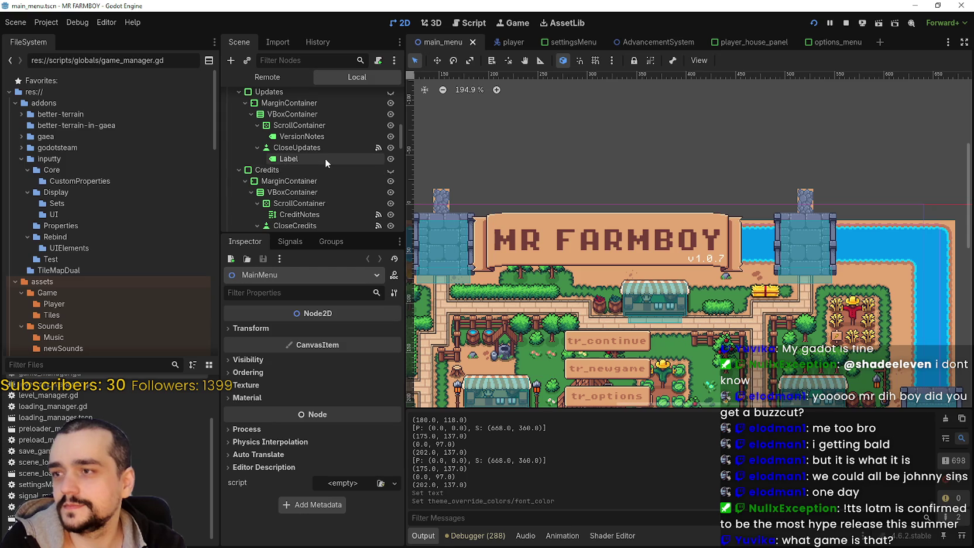
click(327, 136)
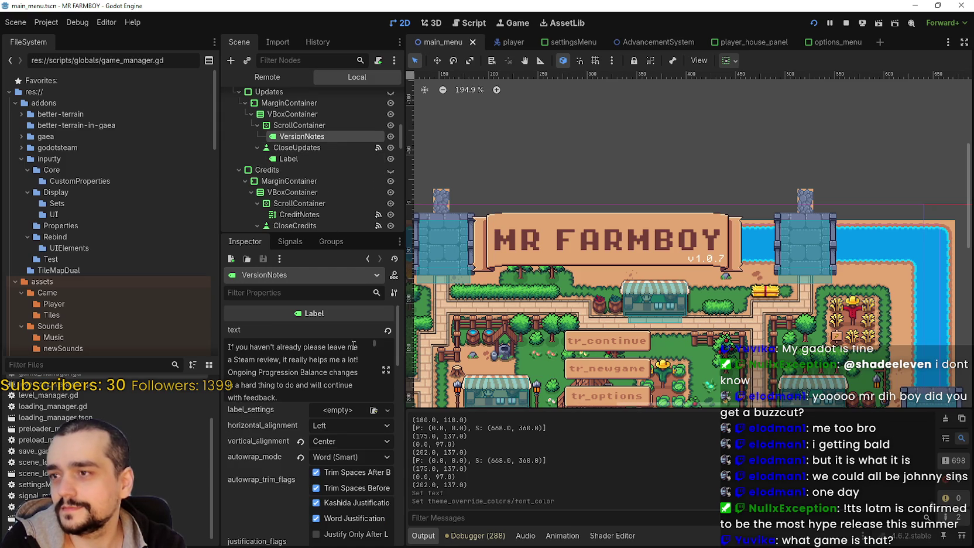
Step: Edit the VersionNotes text, add blank lines above v1.0.6, then bring up Steam's event editor
click(386, 371)
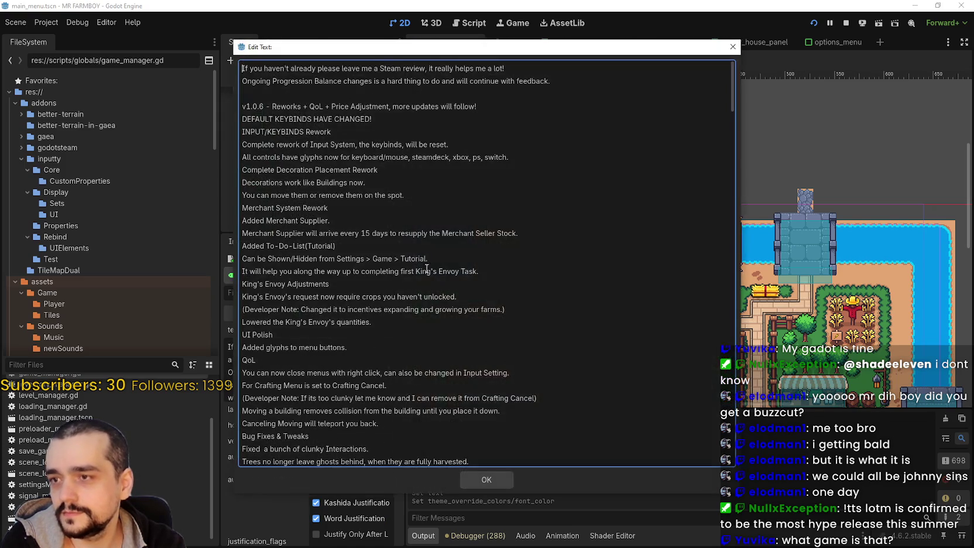
key(Return)
key(Return)
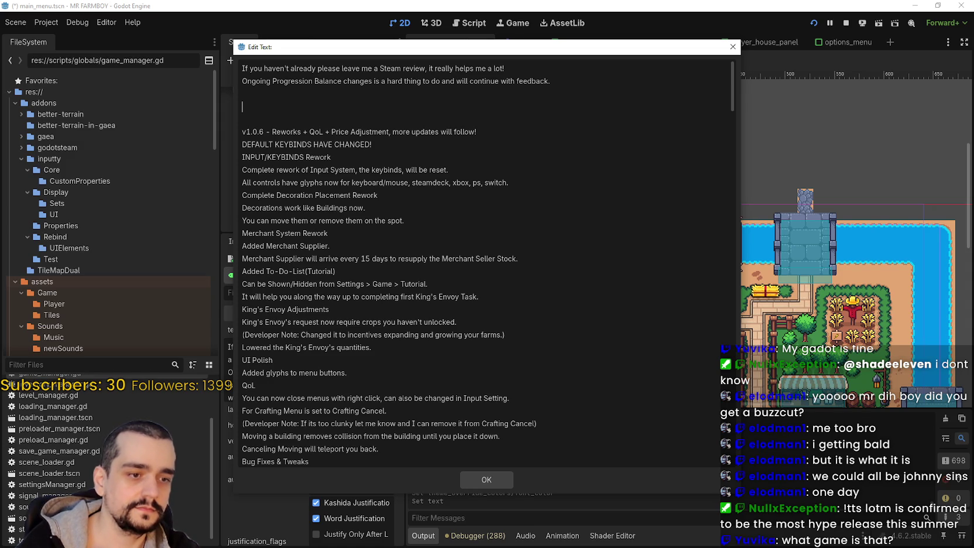
key(alt+Tab)
scroll(353, 265, down, 5)
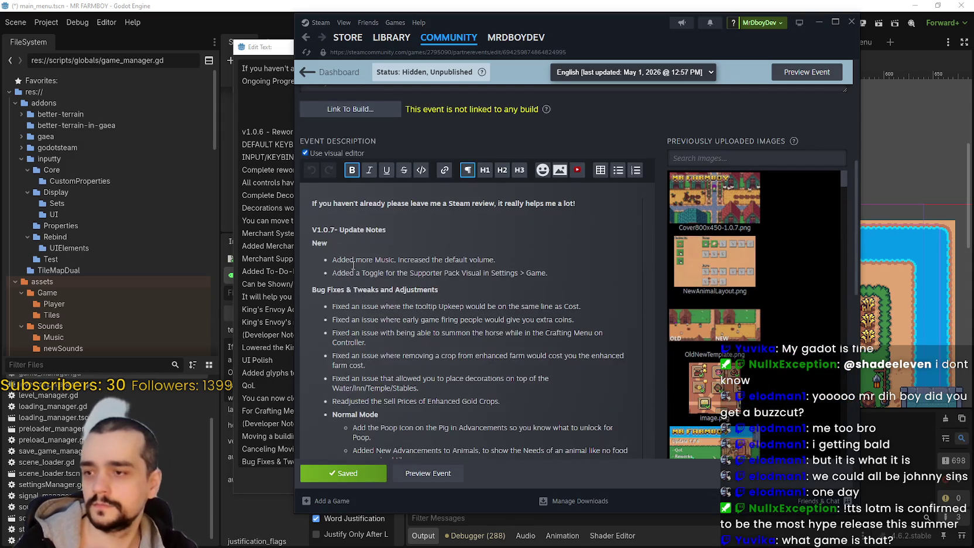
Step: Copy the V1.0.7 changelog from Steam's event description and place the caret above v1.0.6 in Godot
scroll(353, 265, down, 1)
mouse_move(313, 179)
mouse_down()
mouse_move(510, 465)
mouse_move(512, 487)
mouse_move(544, 416)
mouse_move(463, 309)
mouse_move(284, 113)
mouse_up()
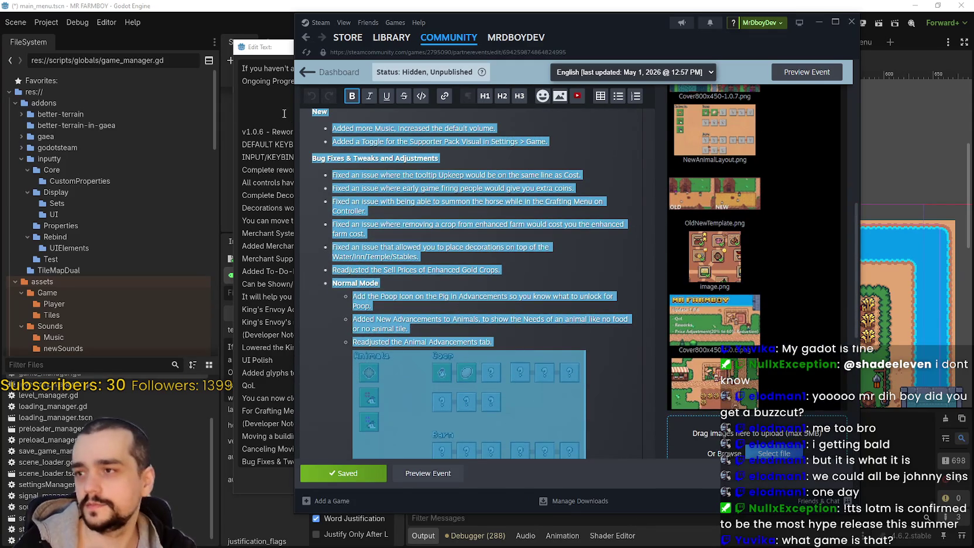
click(276, 105)
Step: Paste the V1.0.7 notes above v1.0.6 and delete blank lines through the Incremental Mode section
key(ctrl+v)
scroll(267, 352, down, 2)
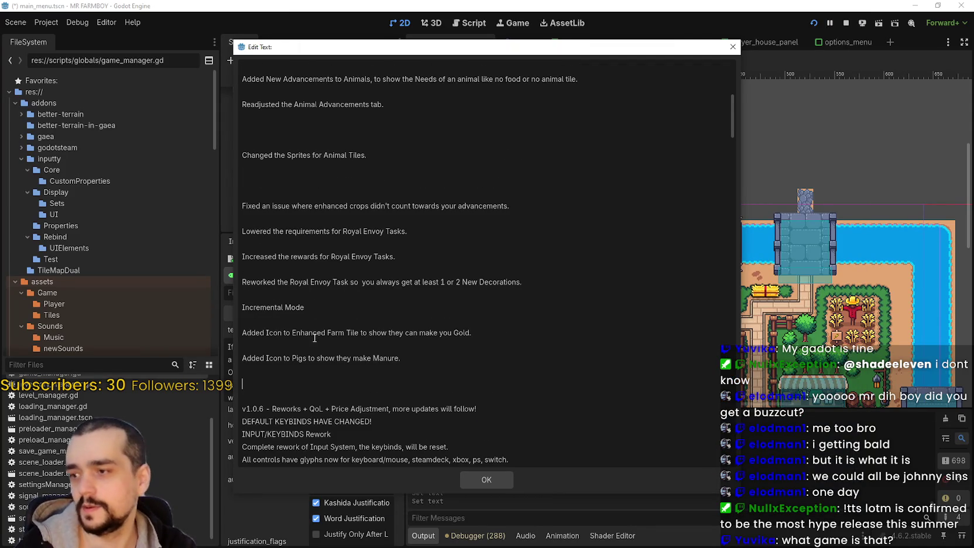
key(BackSpace)
key(BackSpace)
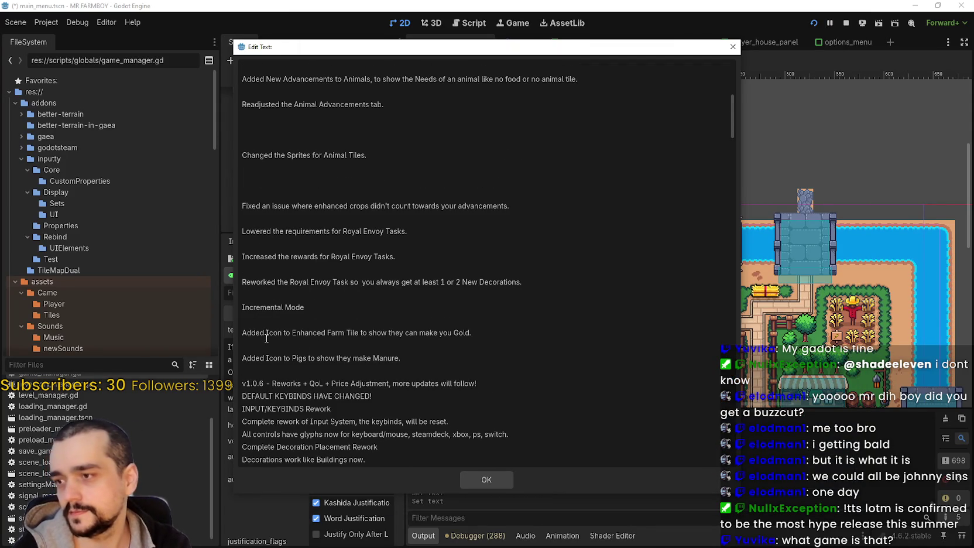
click(267, 344)
key(BackSpace)
click(269, 316)
key(BackSpace)
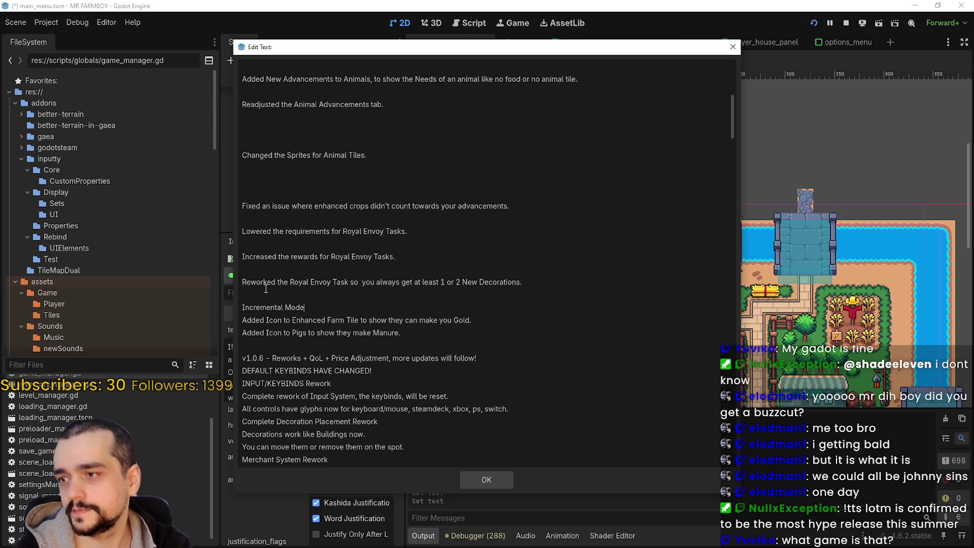
click(268, 291)
key(BackSpace)
click(271, 269)
key(BackSpace)
click(259, 245)
key(BackSpace)
click(265, 221)
key(BackSpace)
click(270, 194)
key(BackSpace)
key(BackSpace)
key(BackSpace)
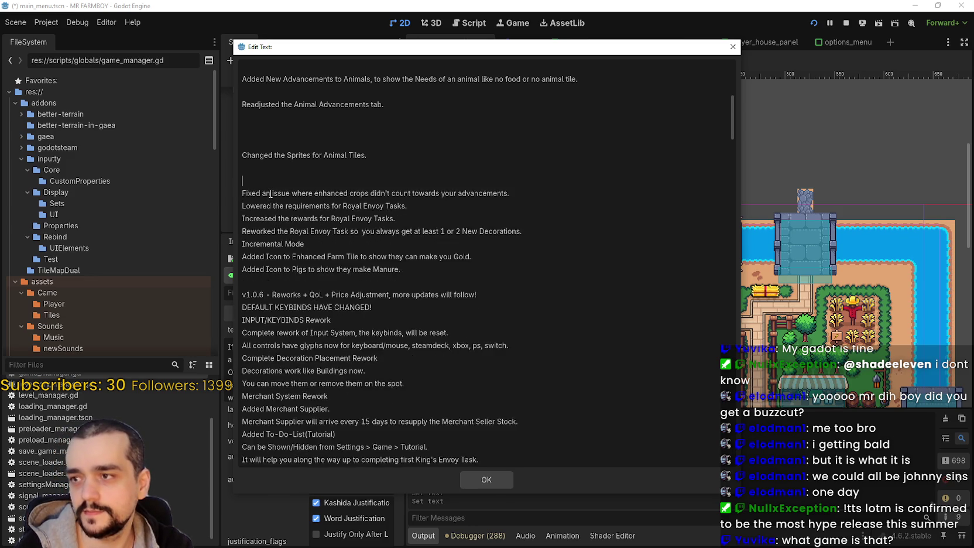
Step: Remove the blank lines between the Normal Mode entries and around the Gold Crops line
scroll(278, 218, up, 3)
click(271, 255)
key(BackSpace)
key(BackSpace)
key(BackSpace)
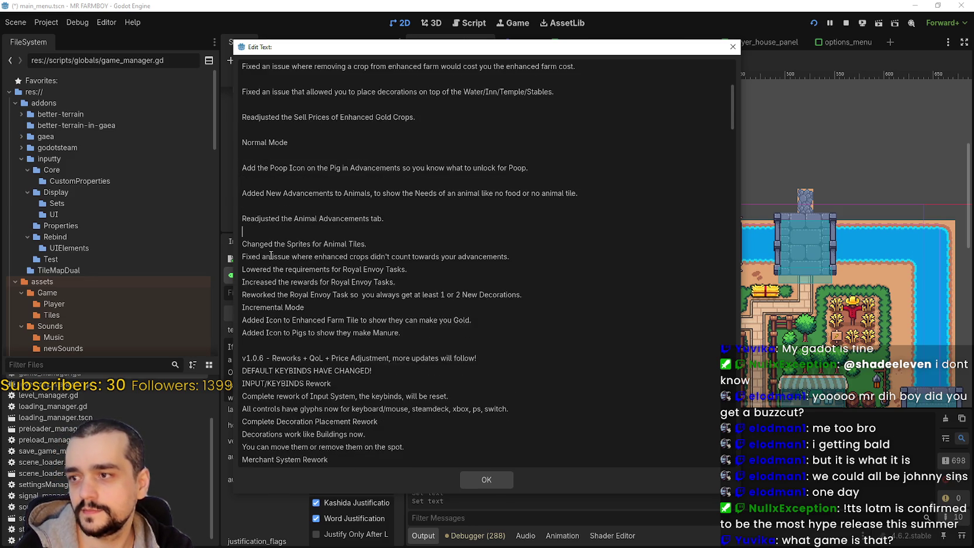
click(256, 204)
key(BackSpace)
click(261, 178)
key(BackSpace)
click(264, 153)
scroll(264, 153, up, 2)
key(BackSpace)
click(274, 169)
key(BackSpace)
scroll(275, 146, up, 3)
click(285, 218)
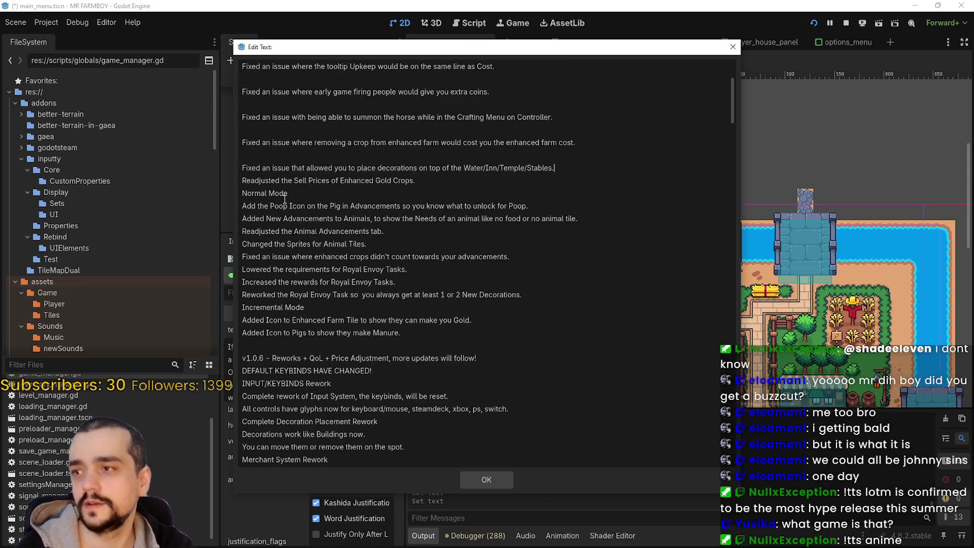
key(BackSpace)
Step: Remove the blank lines in the Bug Fixes & Tweaks and New sections up to the heading
click(267, 191)
key(BackSpace)
click(270, 167)
key(BackSpace)
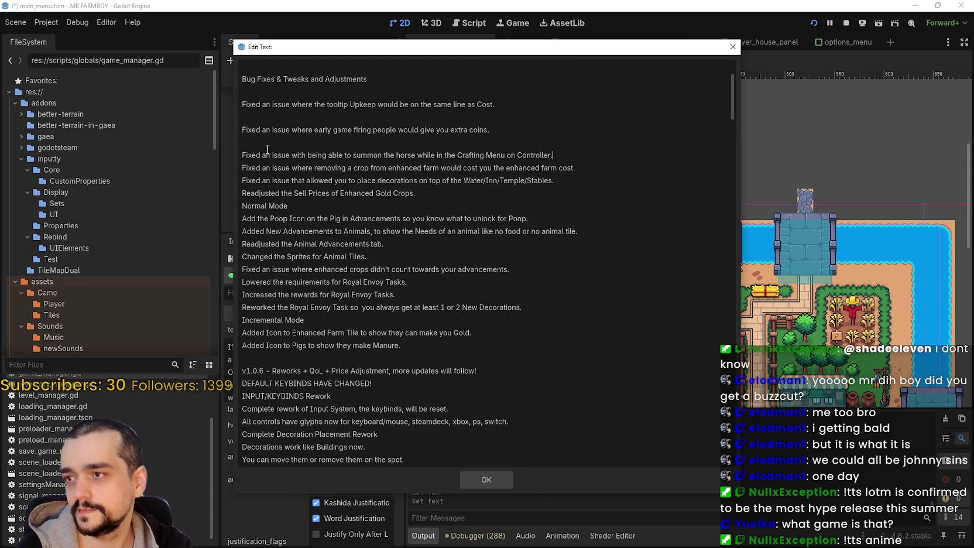
click(273, 141)
key(BackSpace)
click(277, 120)
key(BackSpace)
scroll(281, 159, up, 3)
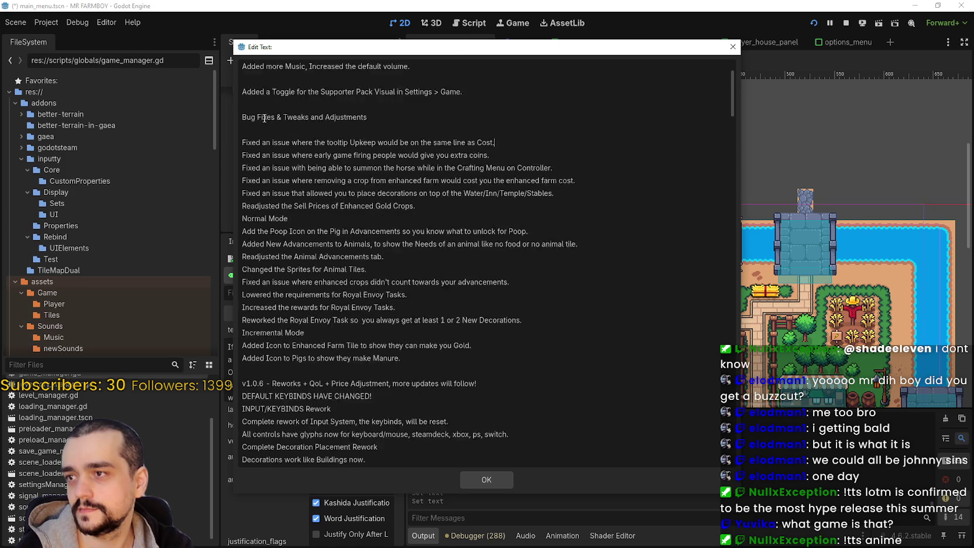
click(275, 166)
key(BackSpace)
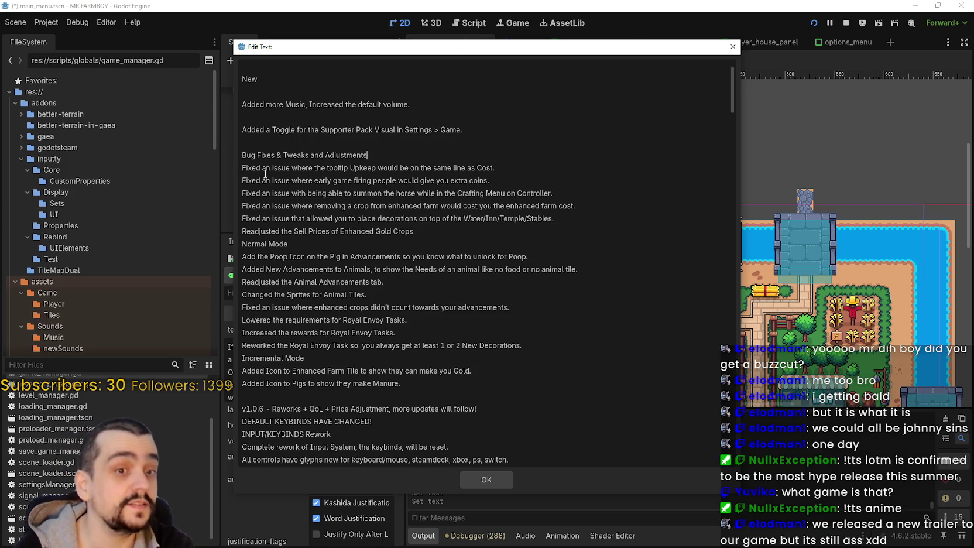
click(277, 143)
key(BackSpace)
click(271, 117)
key(BackSpace)
click(269, 91)
key(BackSpace)
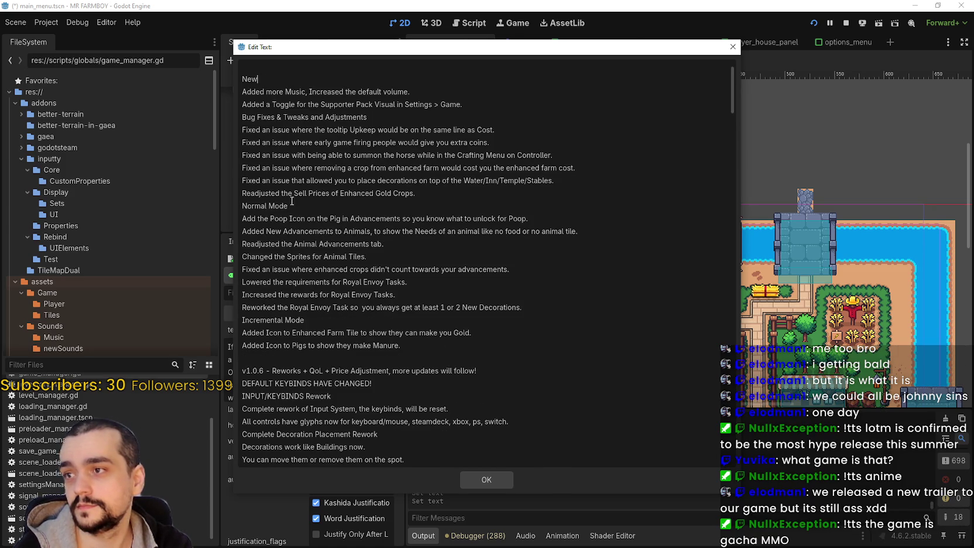
scroll(316, 346, up, 2)
click(304, 120)
key(BackSpace)
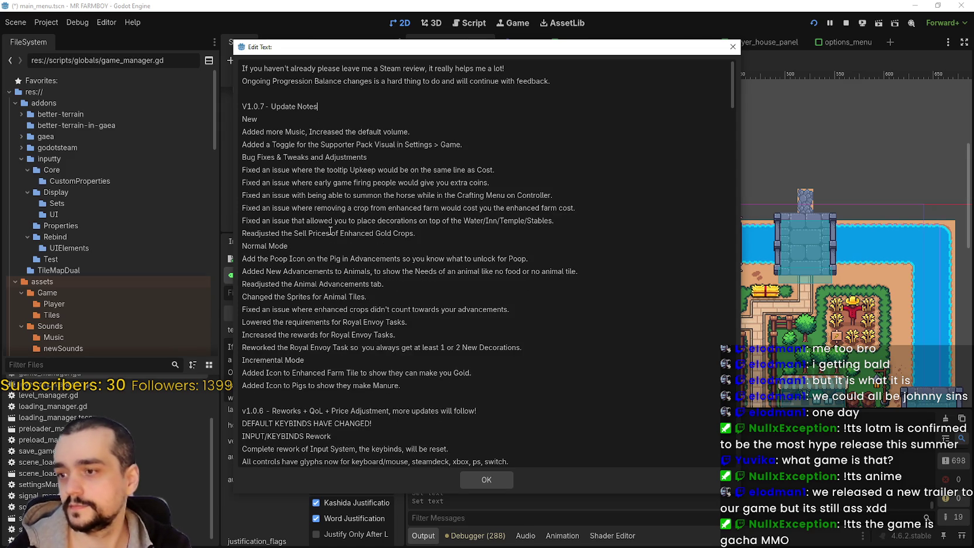
Step: Change the heading to 'V1.0.7, more updates will follow!' by replacing ' - Update Notes'
drag(389, 411, 491, 409)
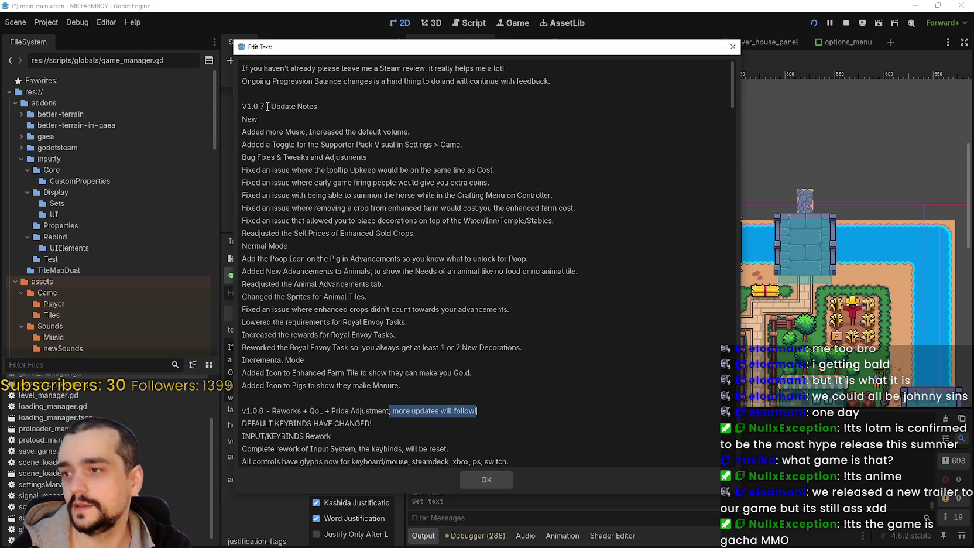
click(360, 106)
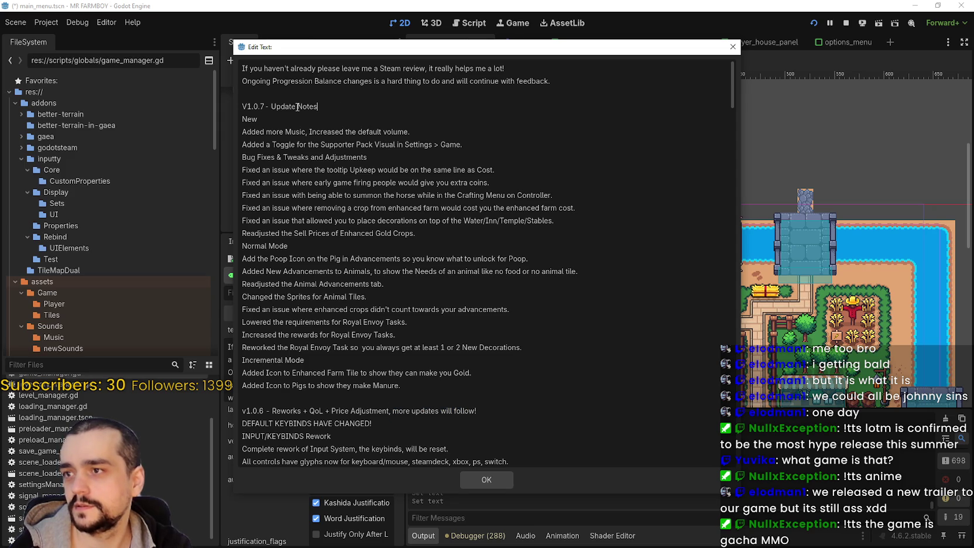
shift+click(266, 107)
key(ctrl+v)
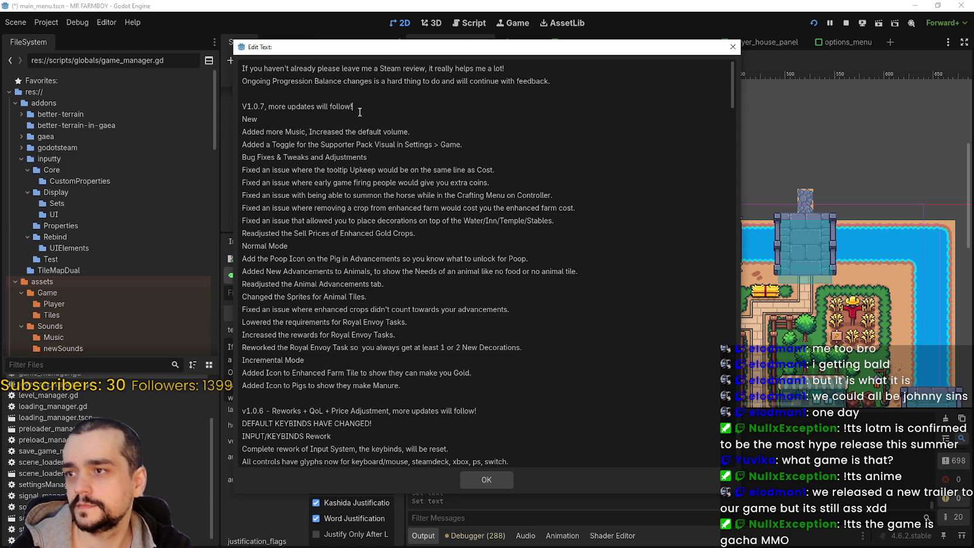
Step: Confirm the edited notes, save the main_menu scene, and stop the running game
click(486, 479)
key(ctrl+s)
click(846, 23)
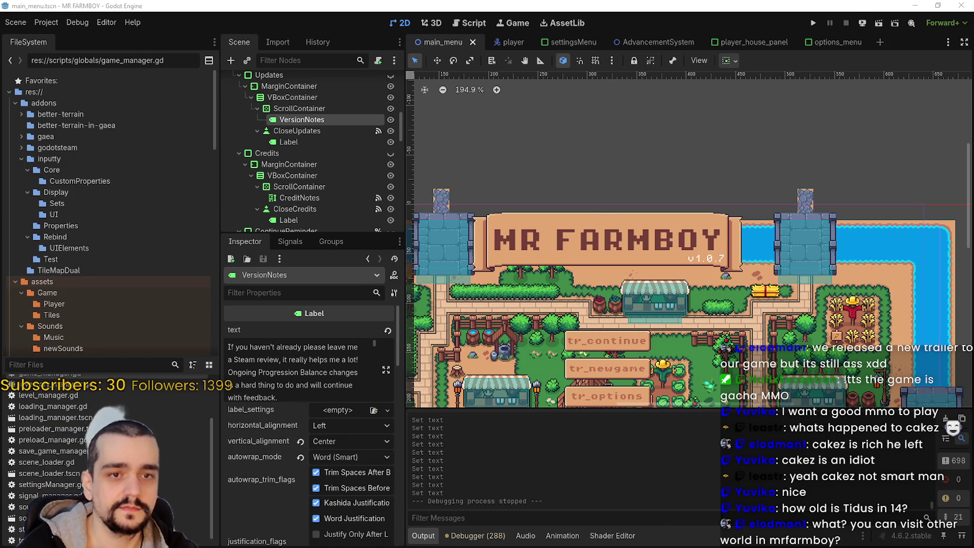
key(alt+Tab)
click(166, 48)
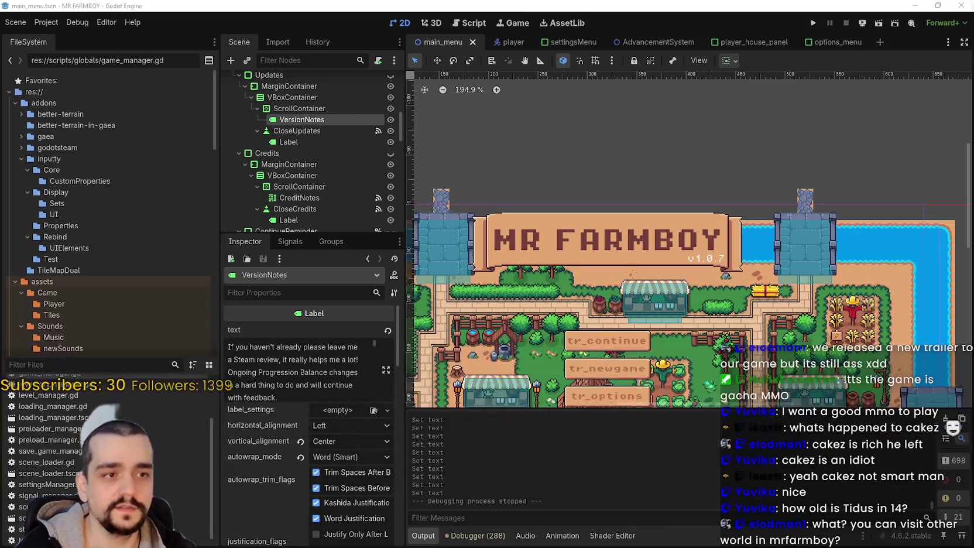
click(464, 28)
drag(464, 27, 435, 7)
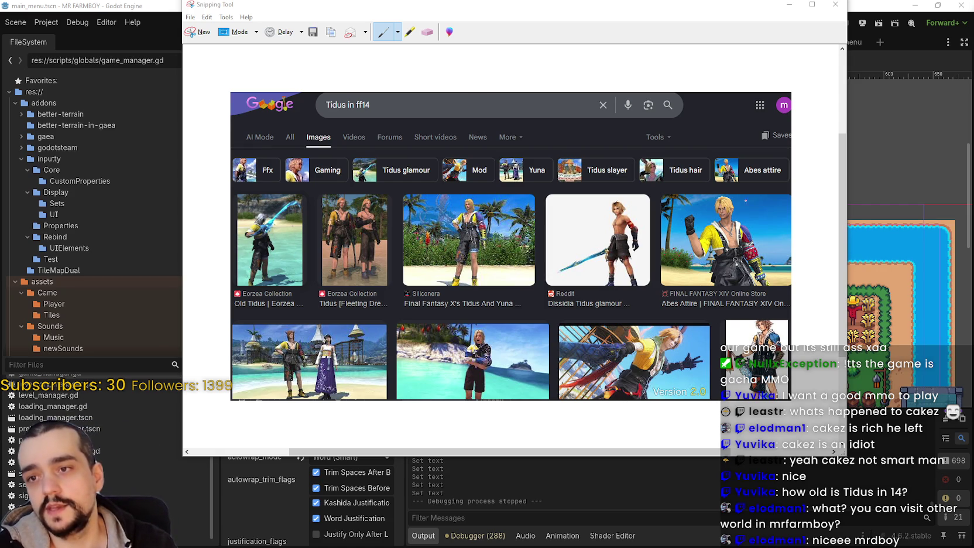
click(836, 4)
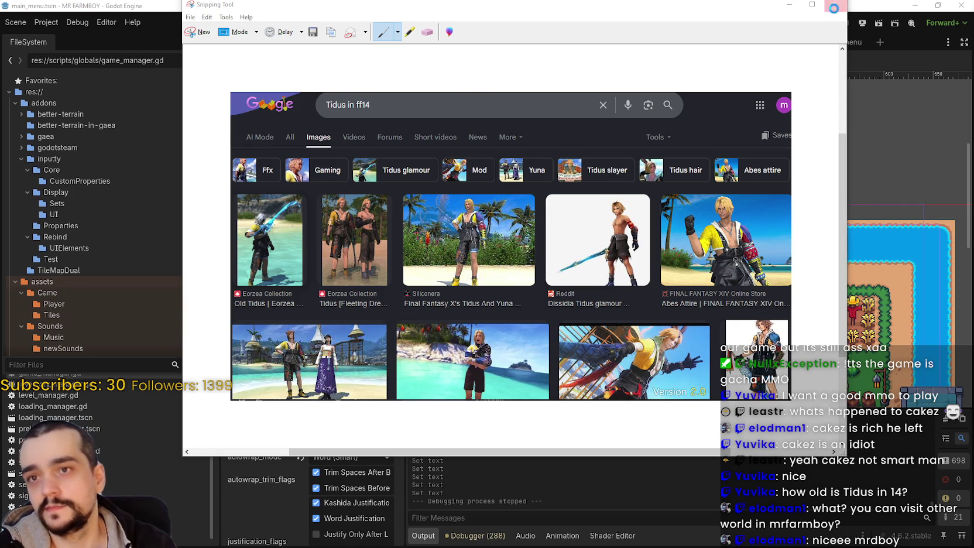
click(556, 238)
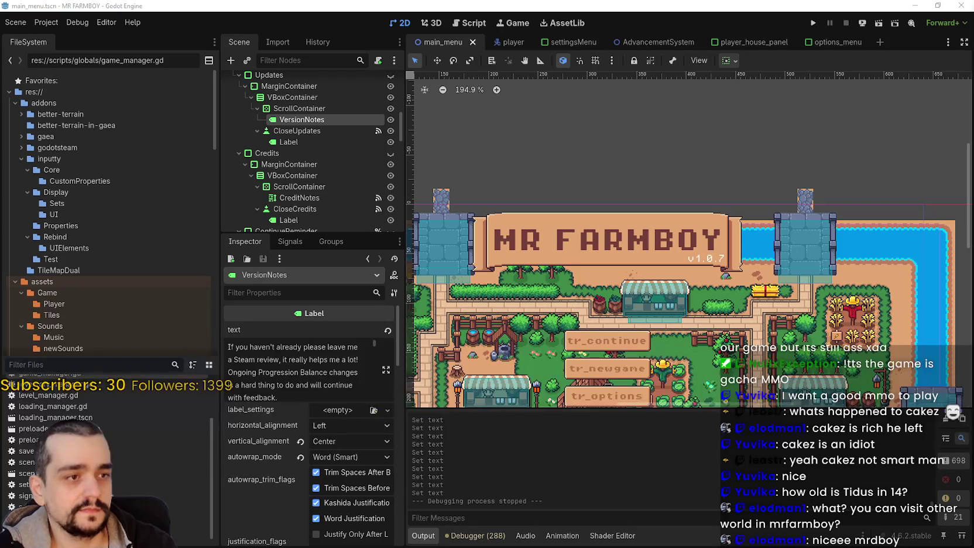
Step: Run the project, check the V1.0.7 notes under Updates, close them and exit the game
click(813, 24)
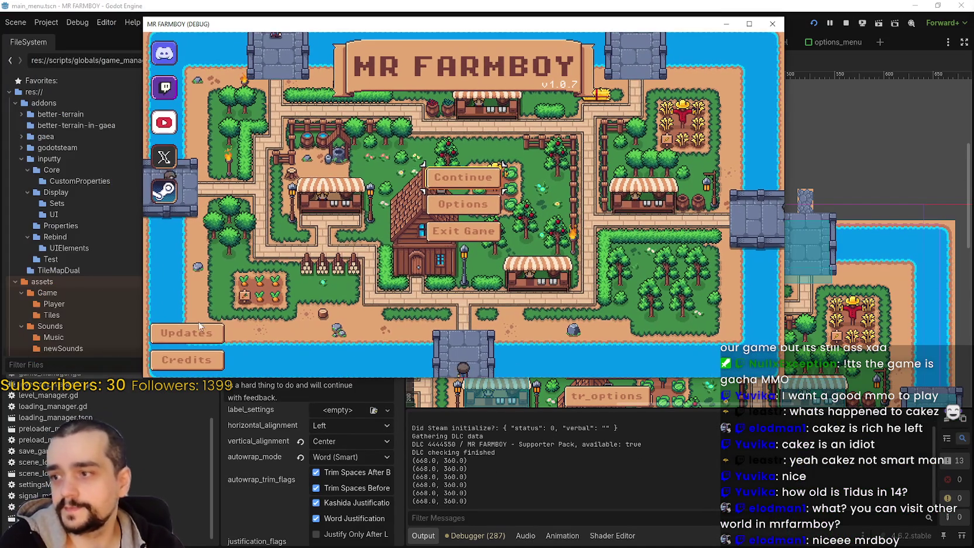
click(199, 326)
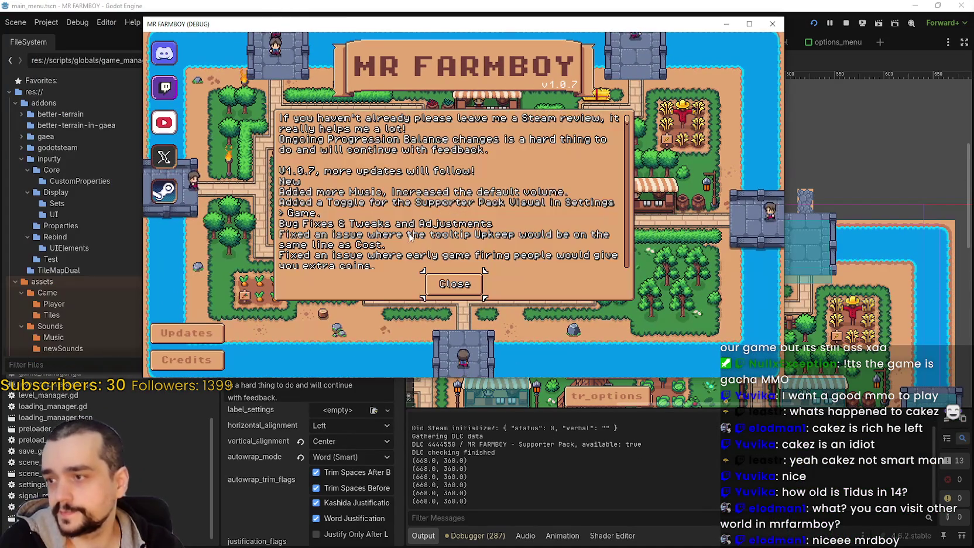
scroll(445, 246, down, 2)
click(445, 283)
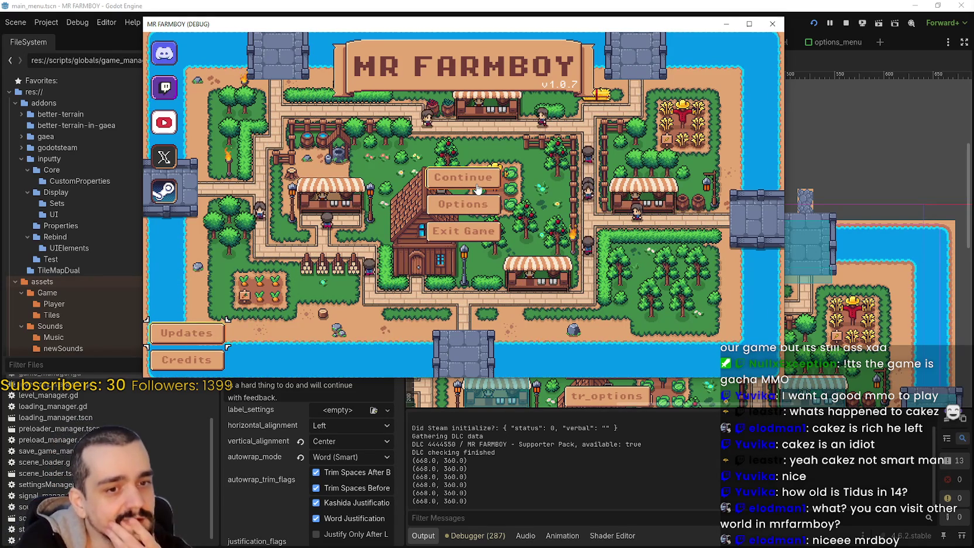
click(476, 234)
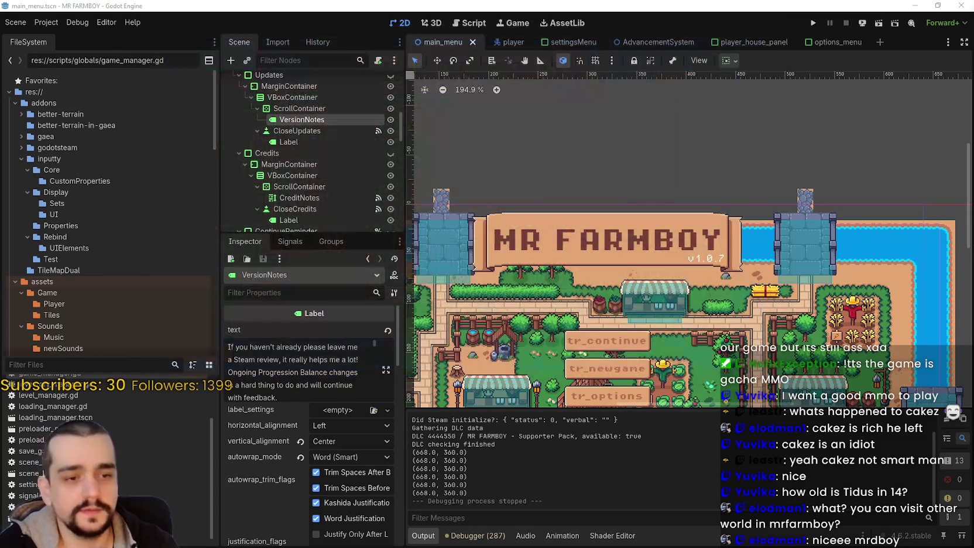
Step: Switch between the SteamCovers folder window and Godot with Alt+Tab
key(alt+Tab)
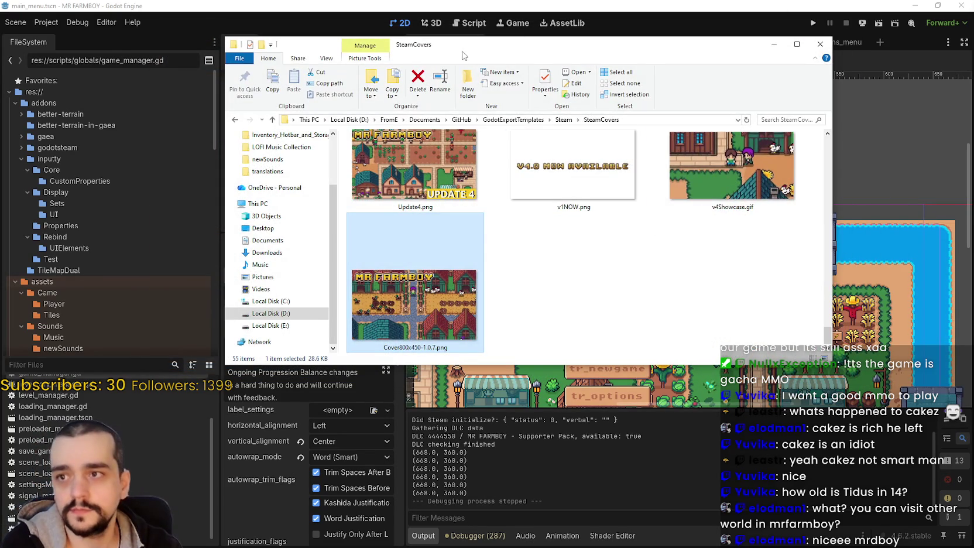
key(alt+Tab)
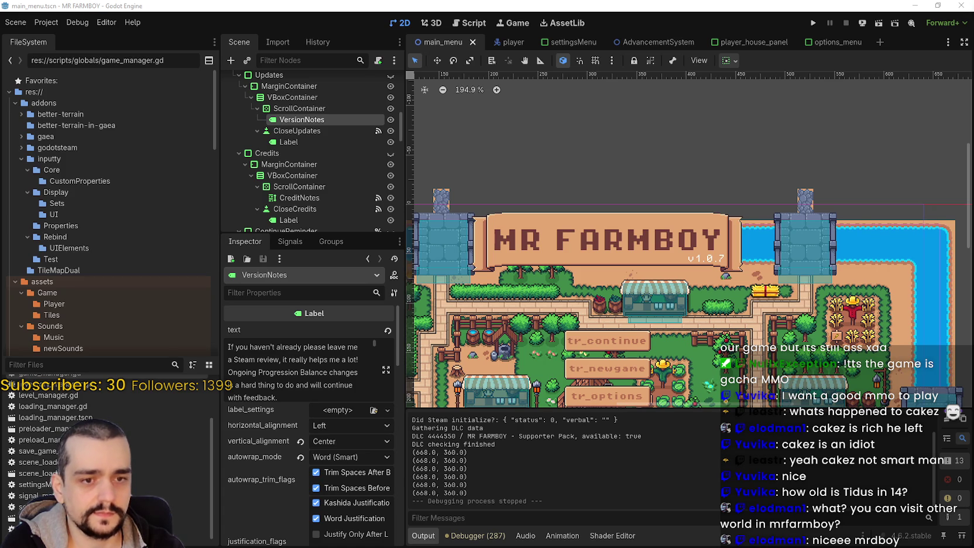
Step: Export the Windows Desktop build into the mr-farmboy-exports folder via Project > Export
click(46, 23)
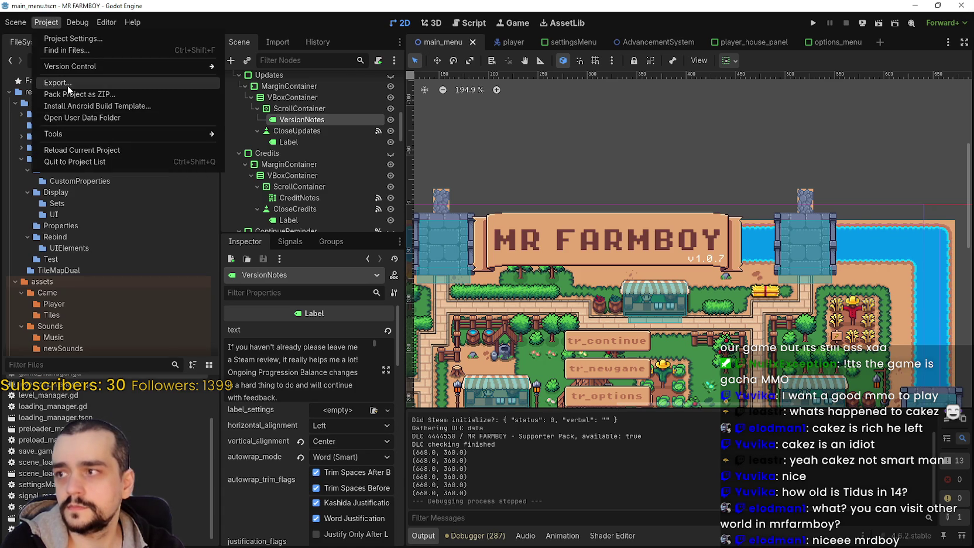
click(66, 85)
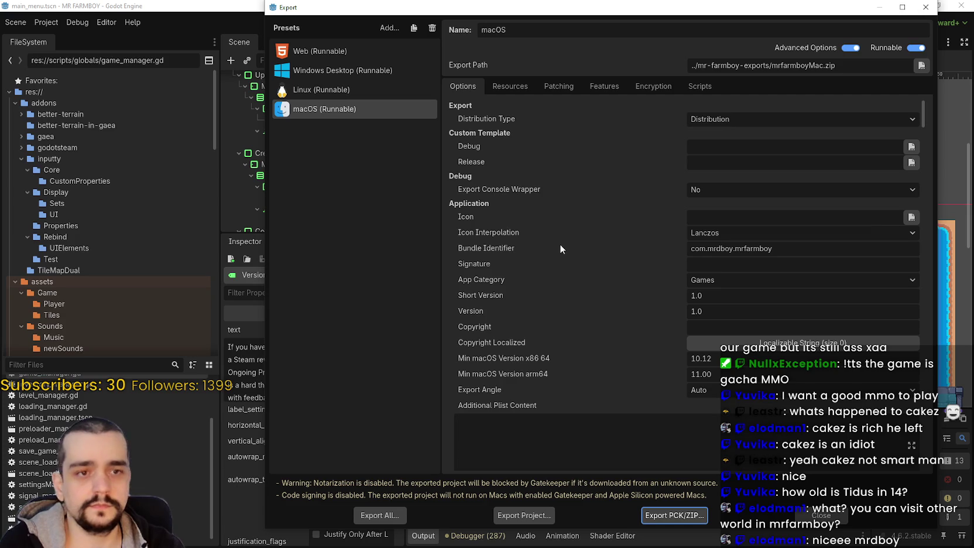
click(341, 73)
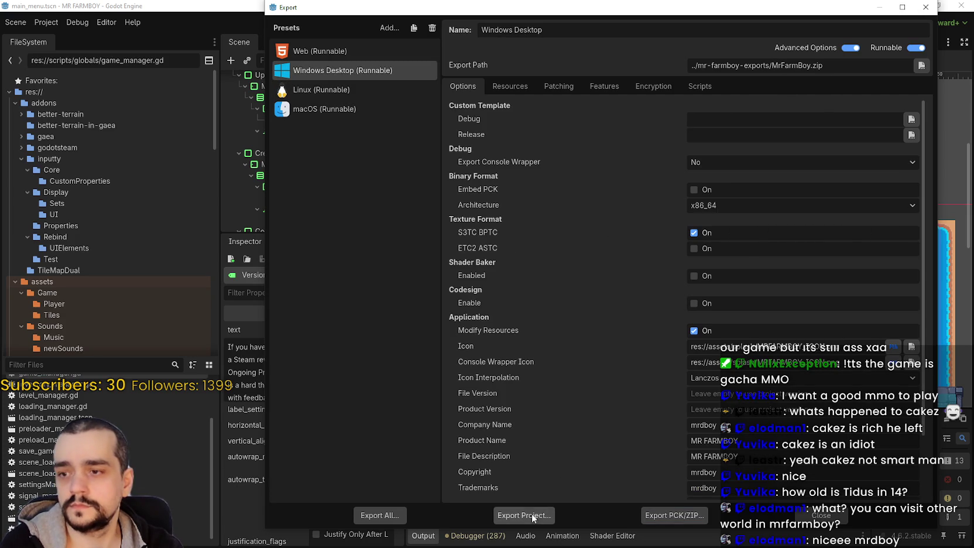
click(524, 515)
click(405, 434)
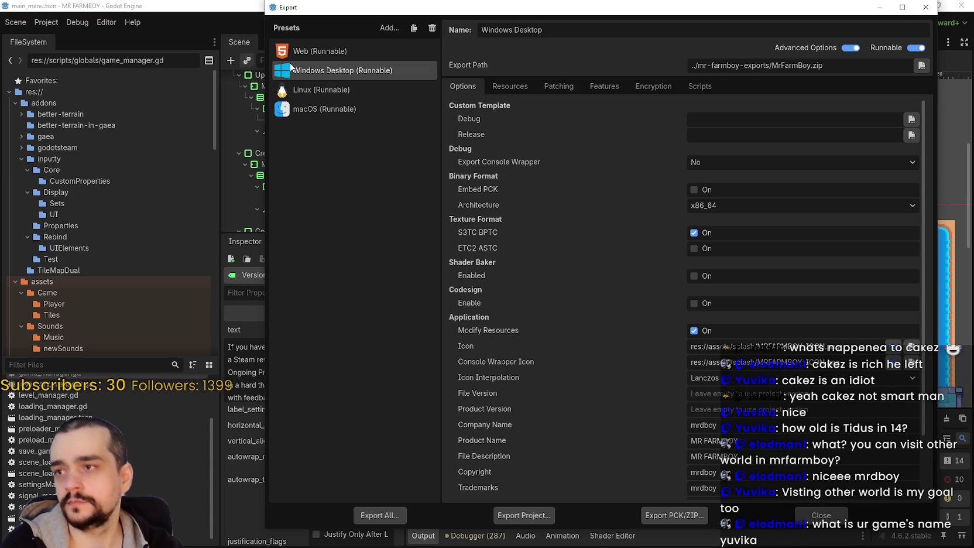
Step: Export the Linux build, then start the macOS export to mrfarmboyMac.zip
click(321, 89)
click(508, 515)
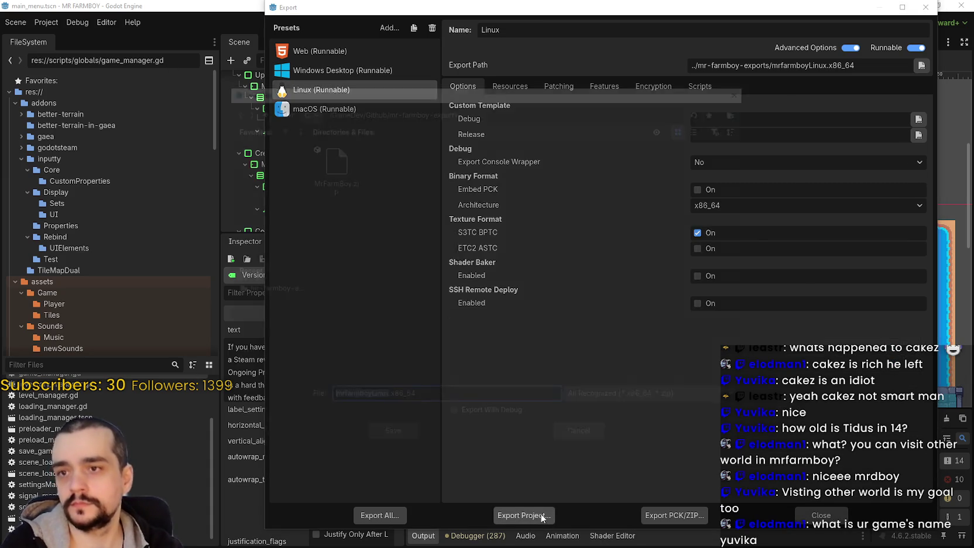
click(393, 437)
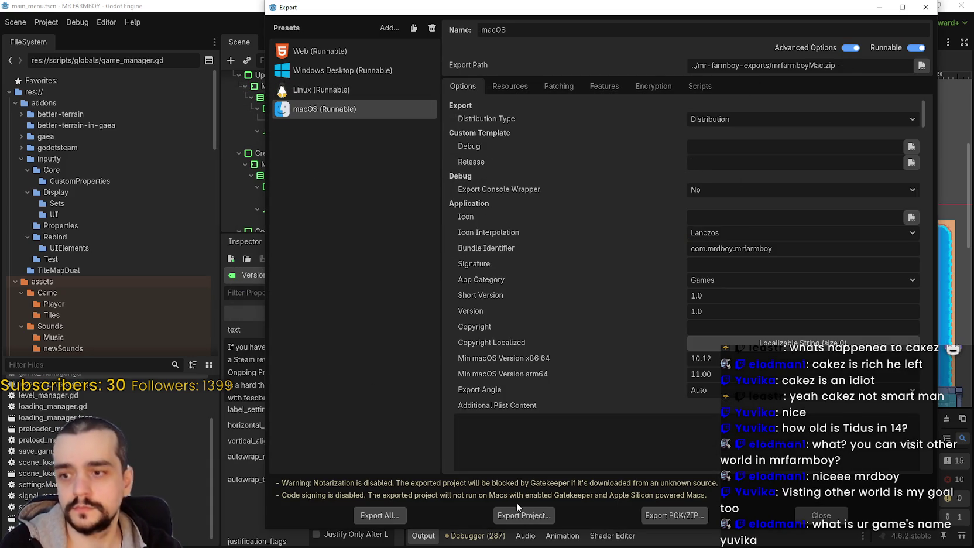
click(518, 515)
click(393, 439)
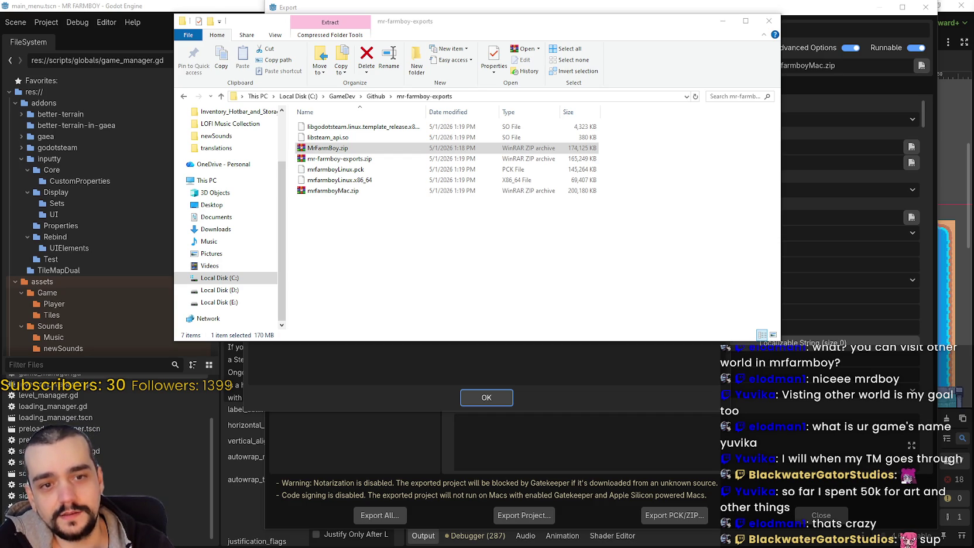
click(445, 246)
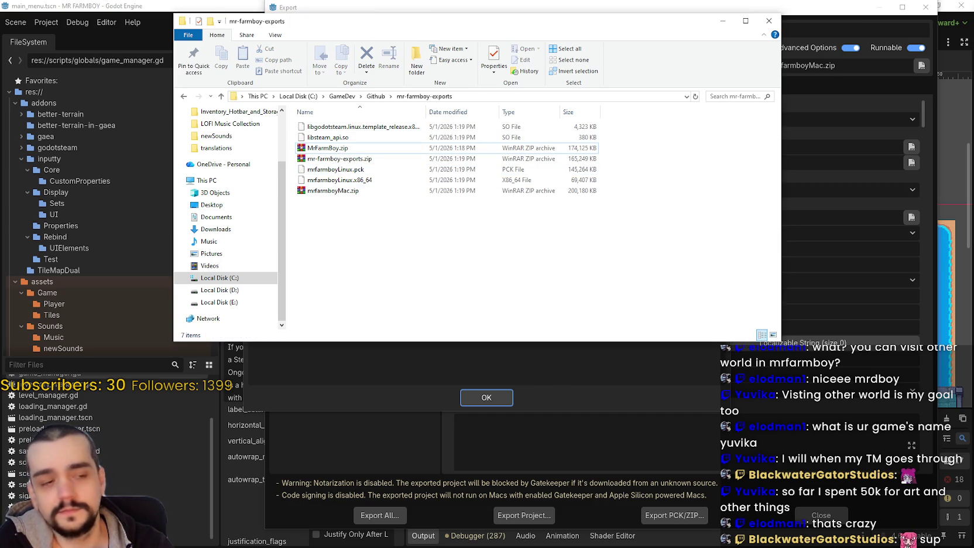
click(357, 149)
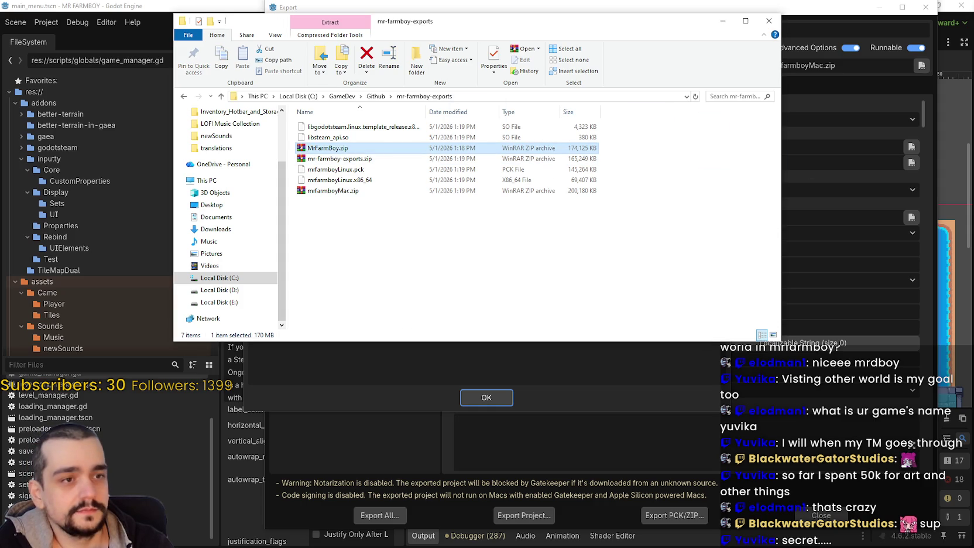
click(321, 159)
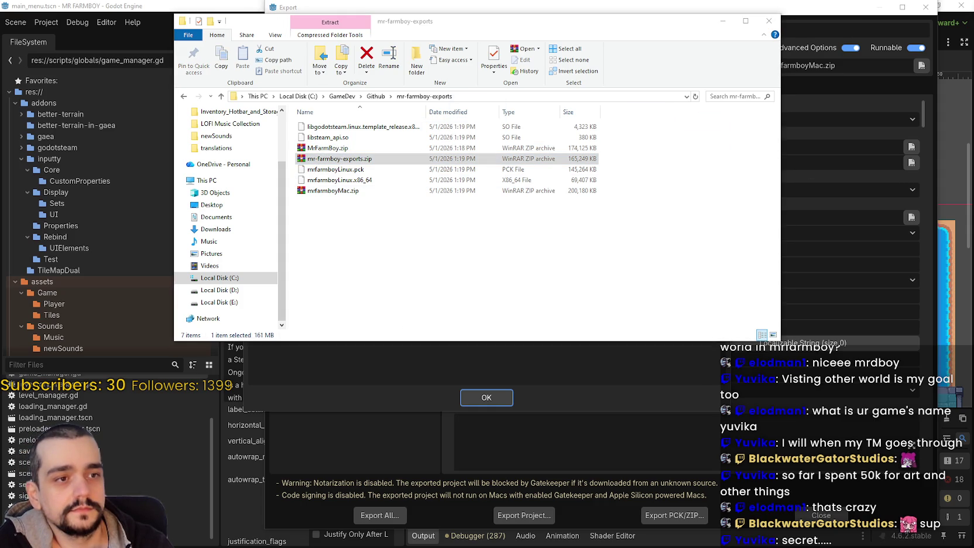
click(345, 192)
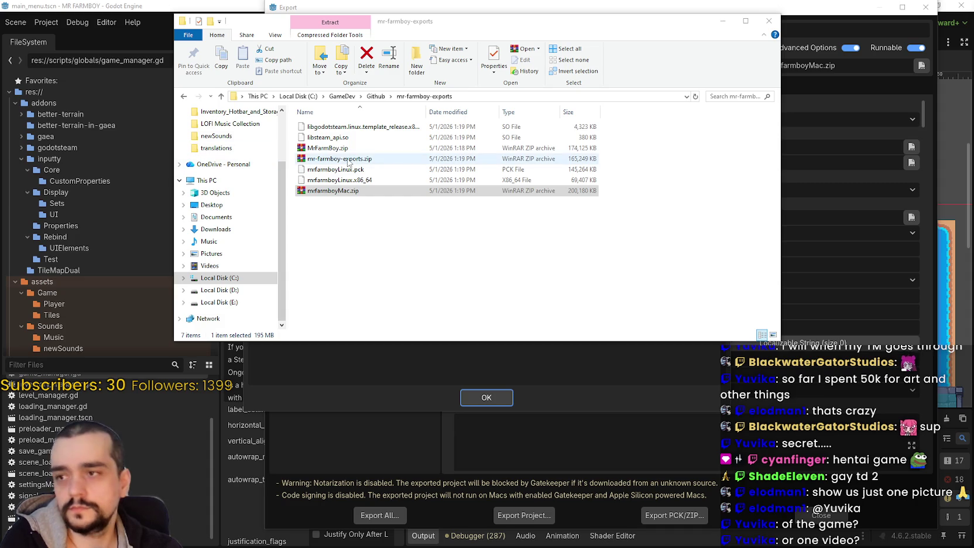
click(331, 148)
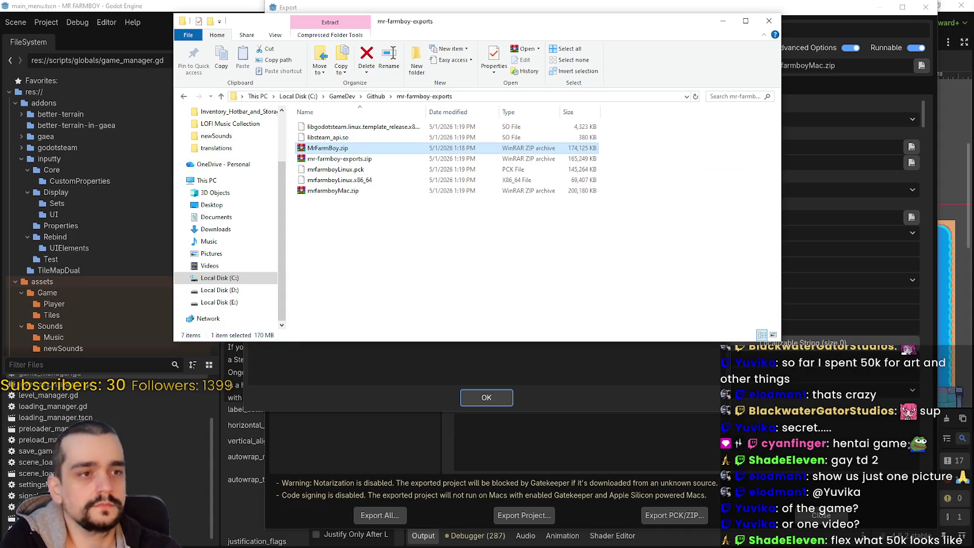
click(334, 159)
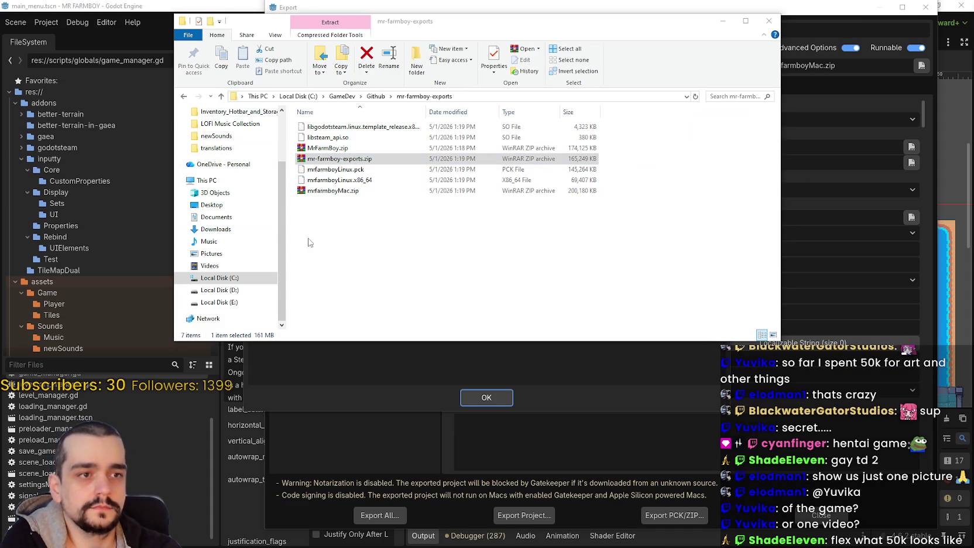
click(334, 191)
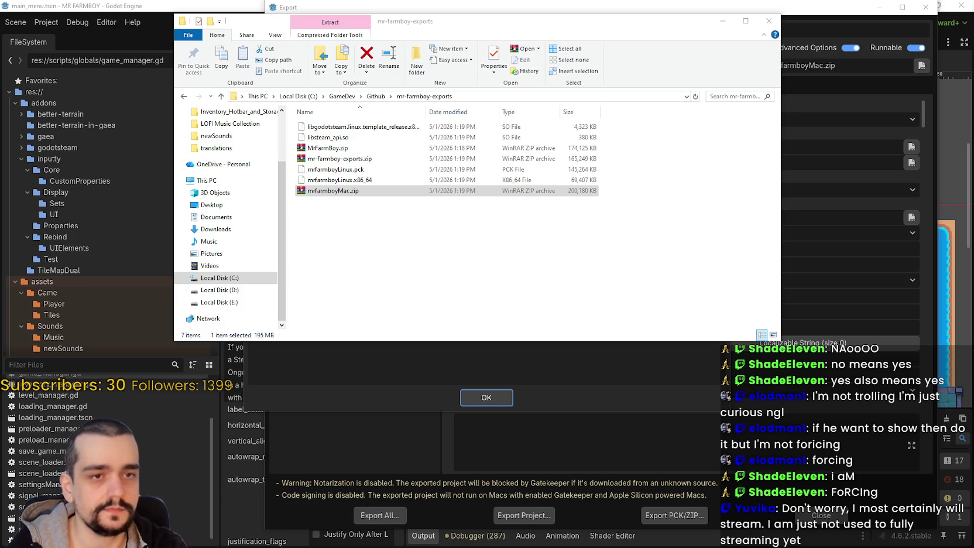
Step: Dismiss Godot's export-finished message with OK
click(498, 398)
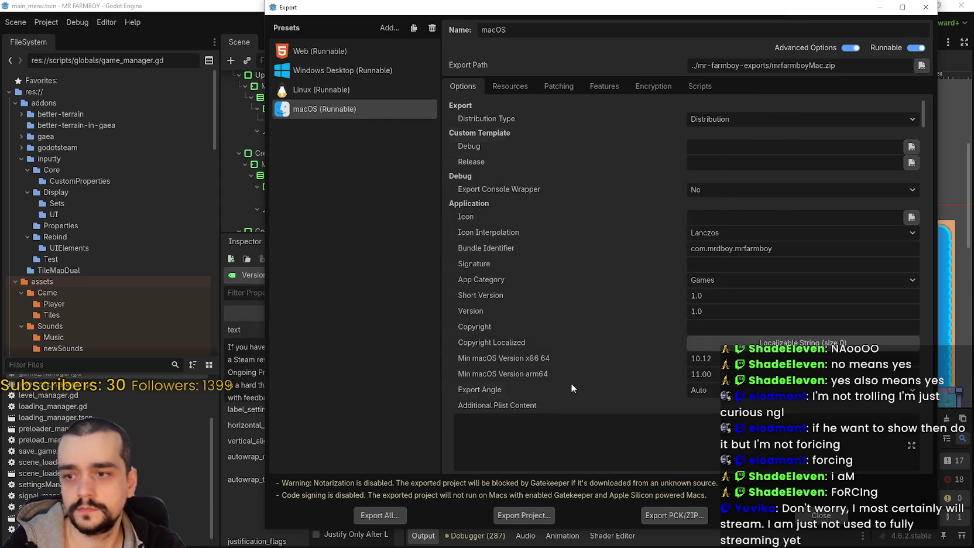
Step: Link the Steam V1.0.7 event to Default Branch build 23044782
key(alt+Tab)
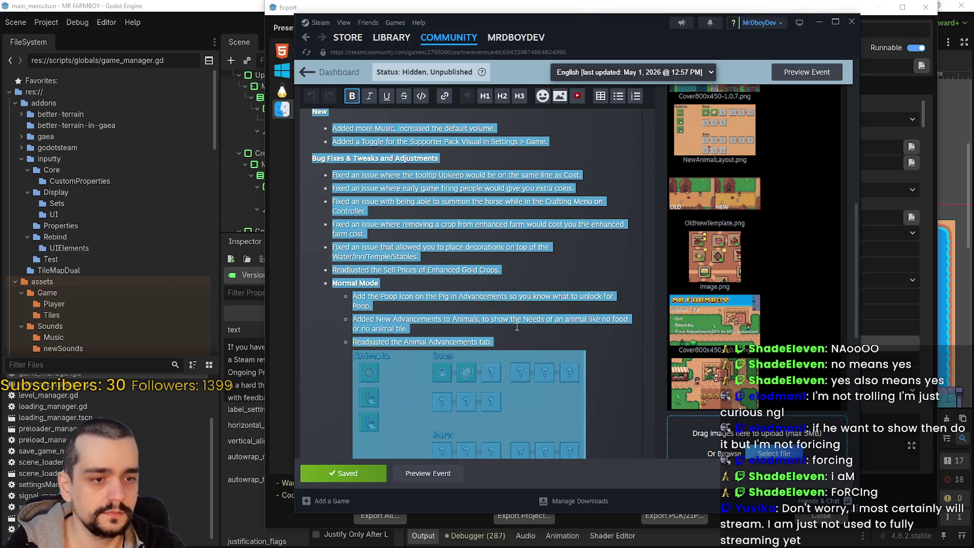
scroll(472, 276, up, 10)
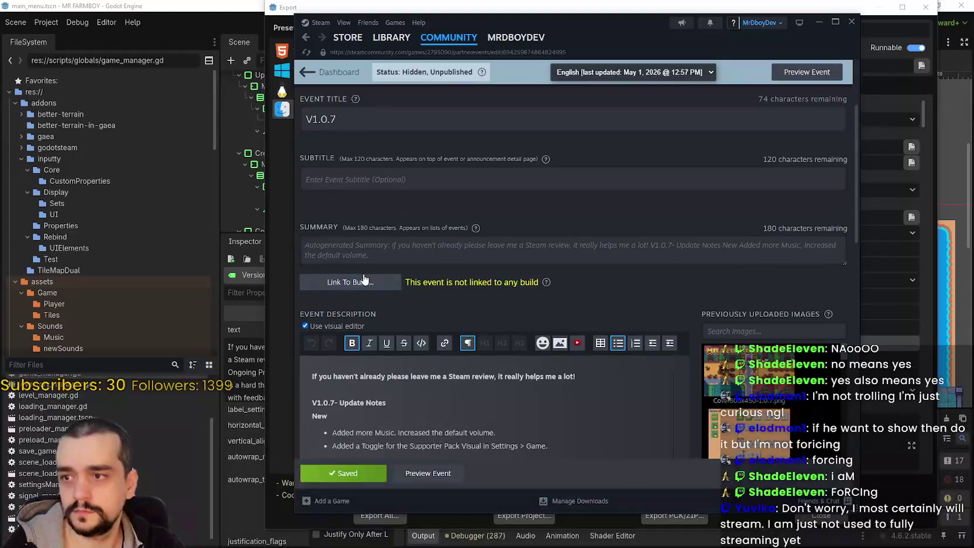
click(363, 279)
click(492, 294)
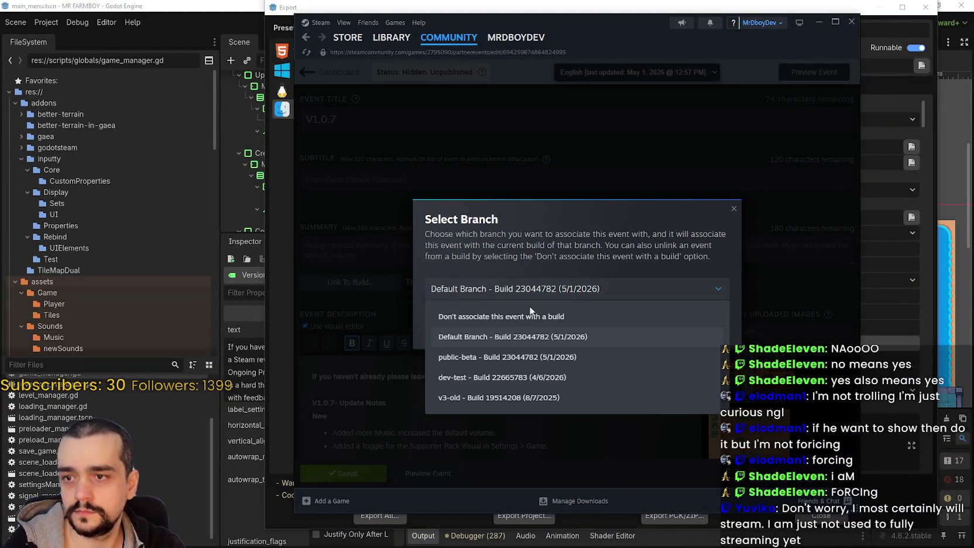
click(534, 339)
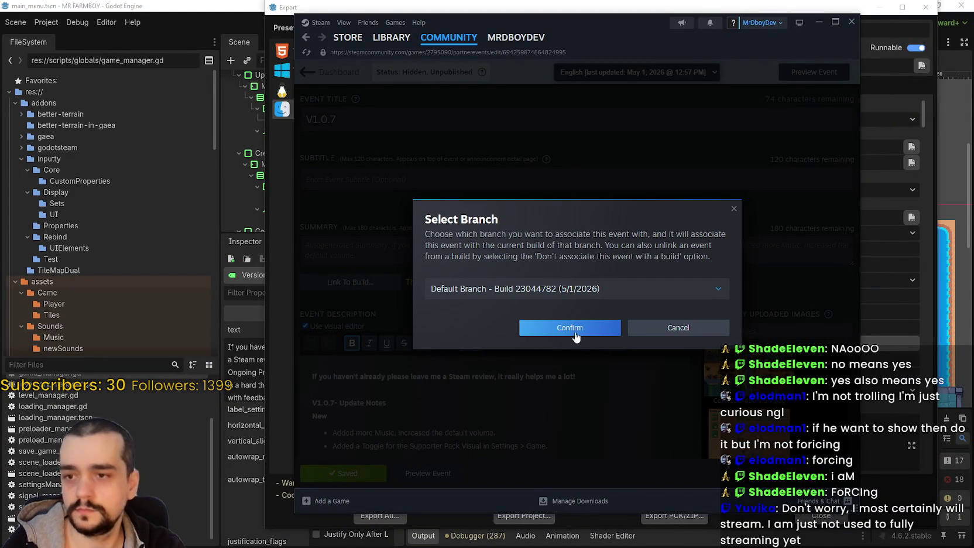
click(569, 326)
scroll(504, 359, up, 2)
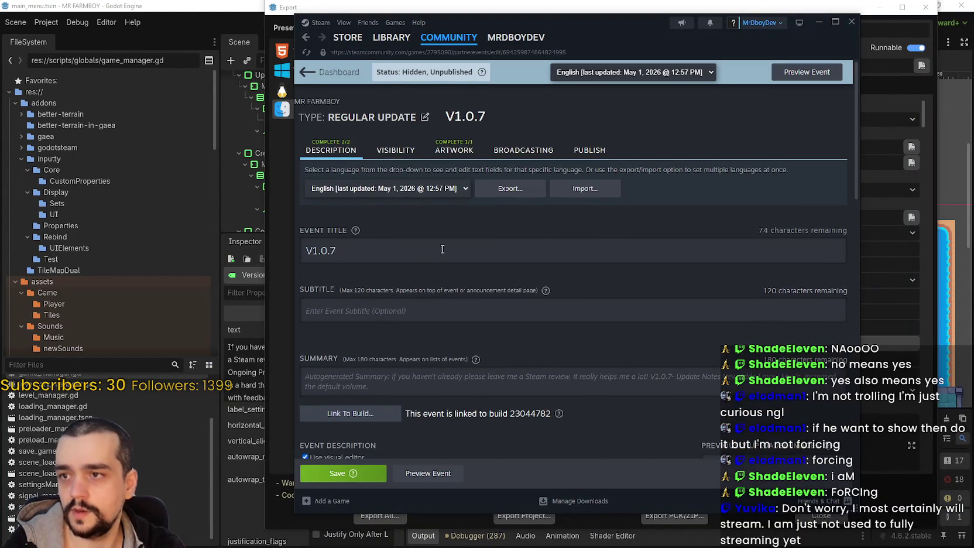
Step: Turn on 'Display as a Featured Event on the Library Game Detail page' in the Visibility settings
click(396, 150)
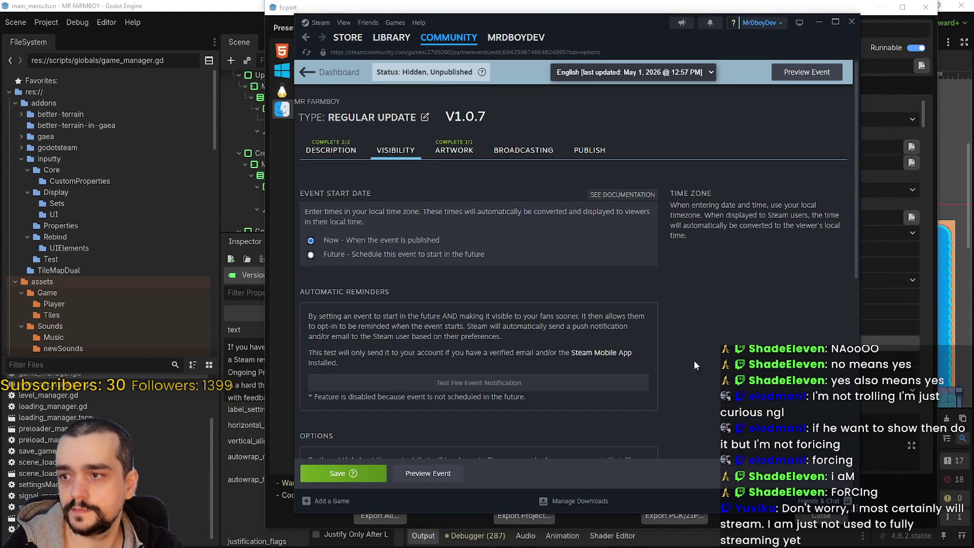
scroll(727, 336, down, 5)
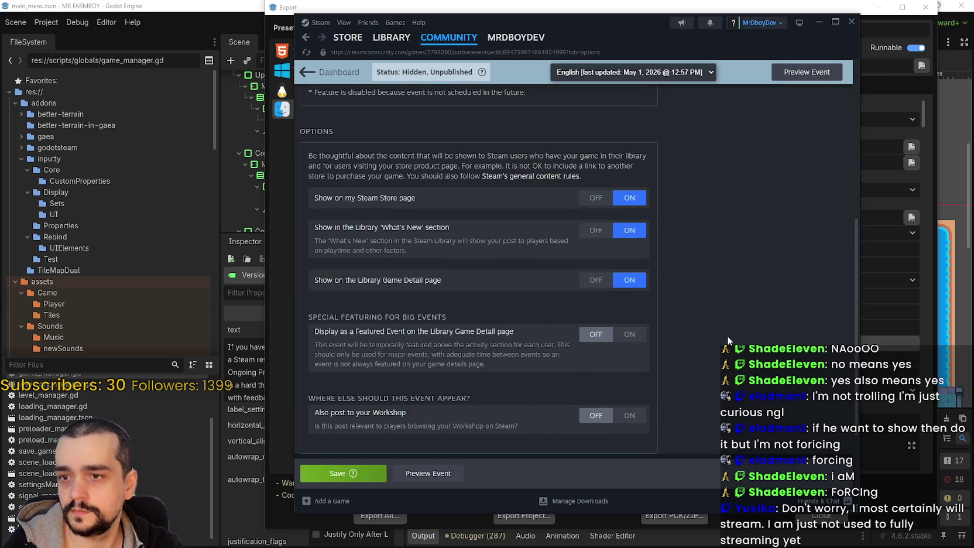
click(629, 335)
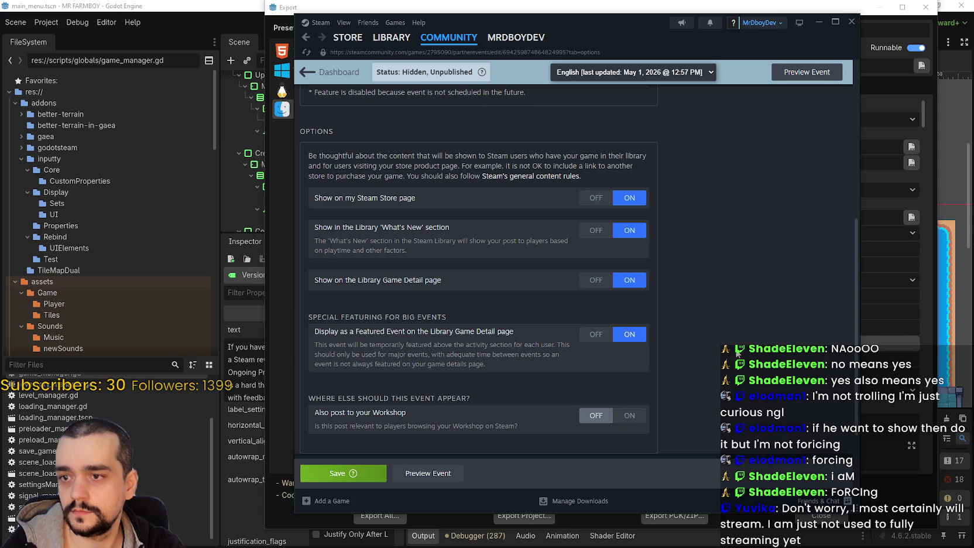
scroll(738, 352, down, 3)
scroll(706, 332, up, 15)
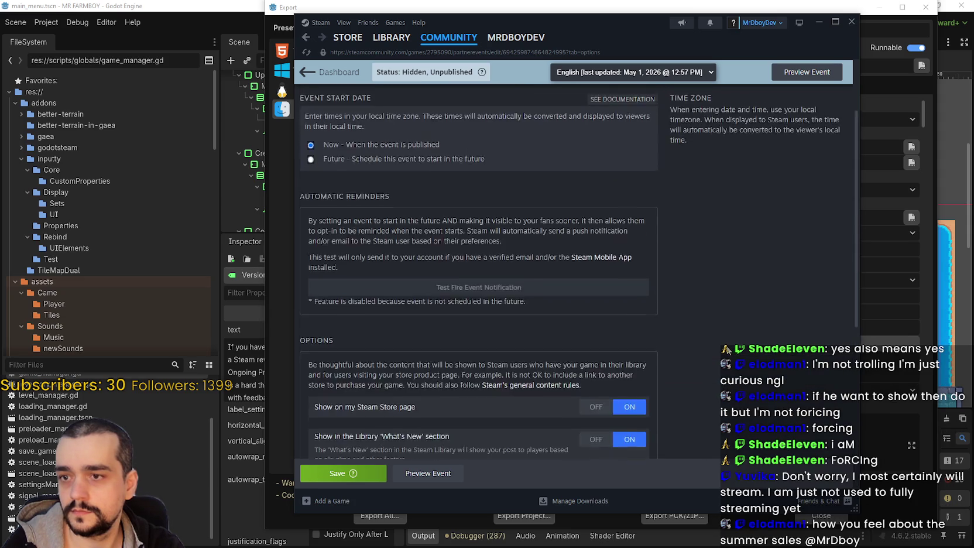
Step: Return to the V1.0.7 event's Description details and scroll through them
click(331, 150)
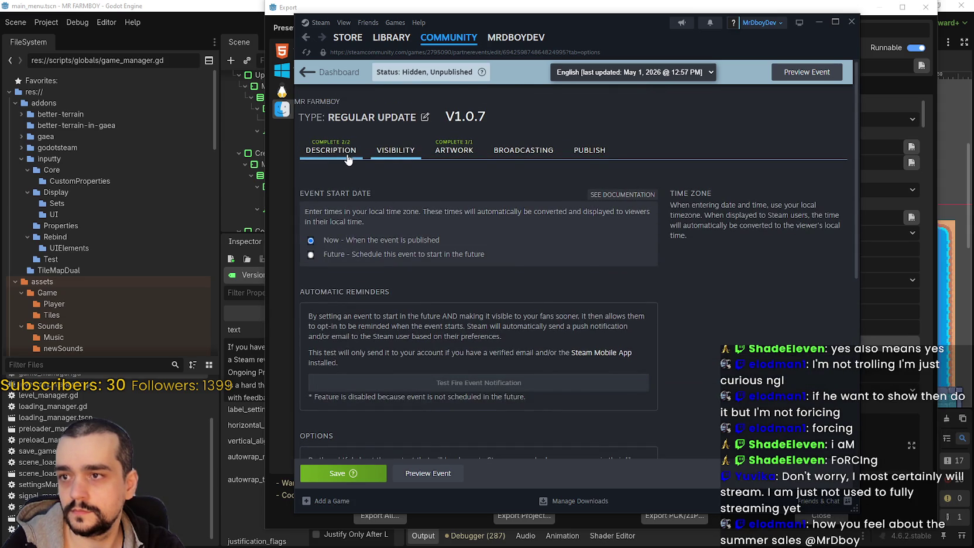
scroll(589, 275, down, 5)
scroll(589, 272, down, 10)
scroll(592, 271, up, 6)
scroll(590, 270, up, 10)
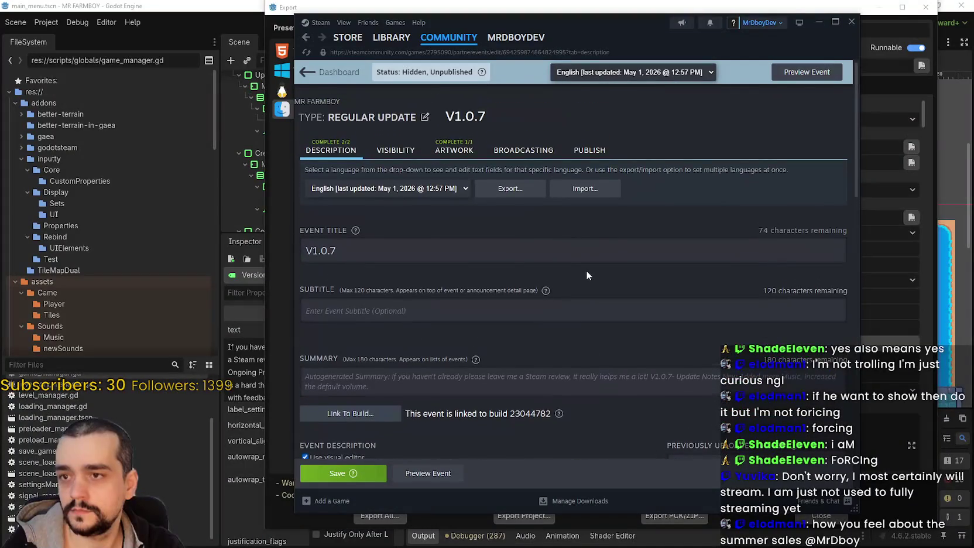
Step: Save the V1.0.7 event changes and move on to the publishing step
click(347, 474)
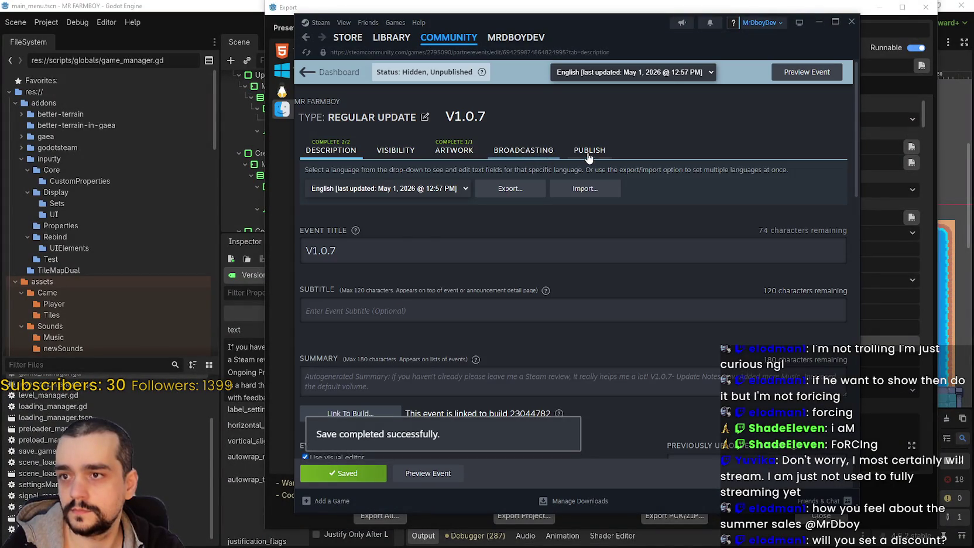
click(584, 156)
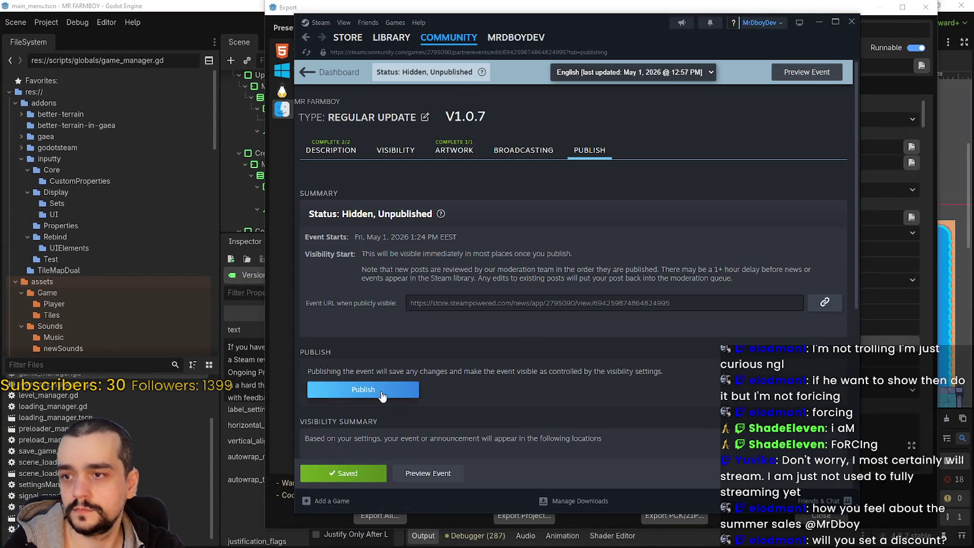
scroll(460, 336, down, 5)
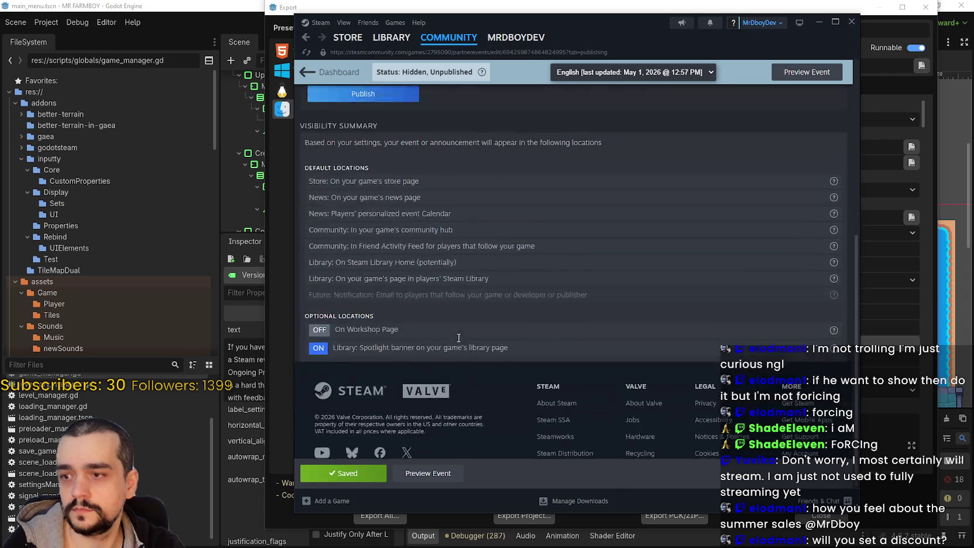
scroll(450, 343, up, 5)
Step: Publish the V1.0.7 event publicly, dismiss the success message and view the live event
click(344, 389)
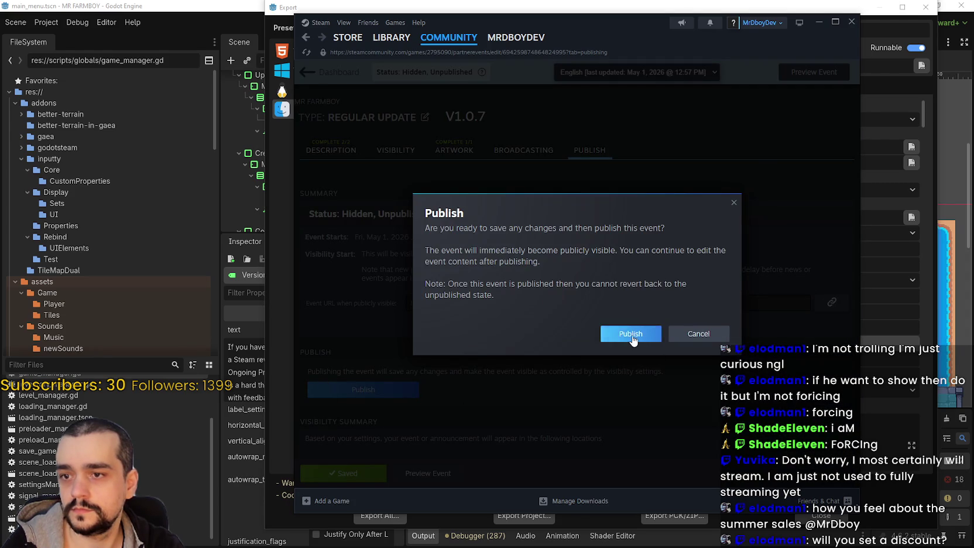
click(631, 334)
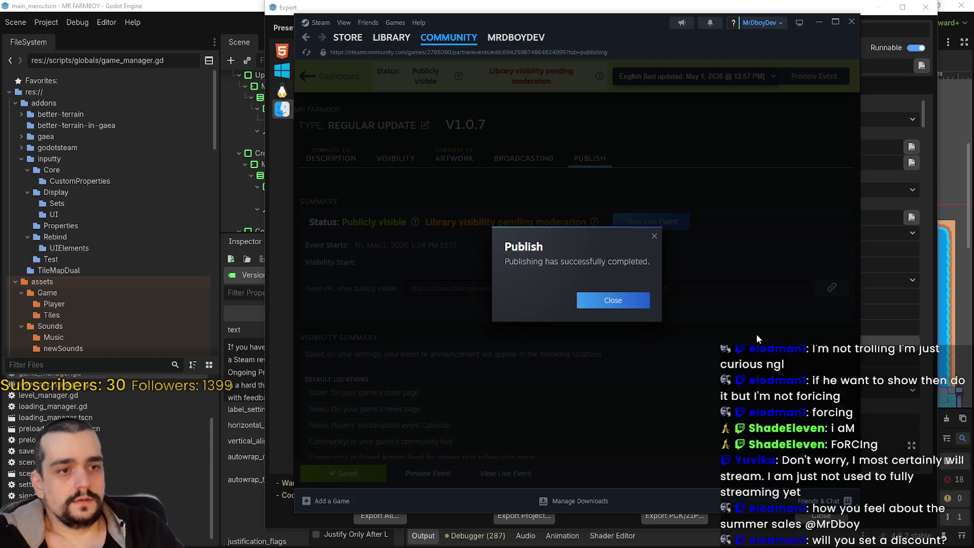
click(624, 300)
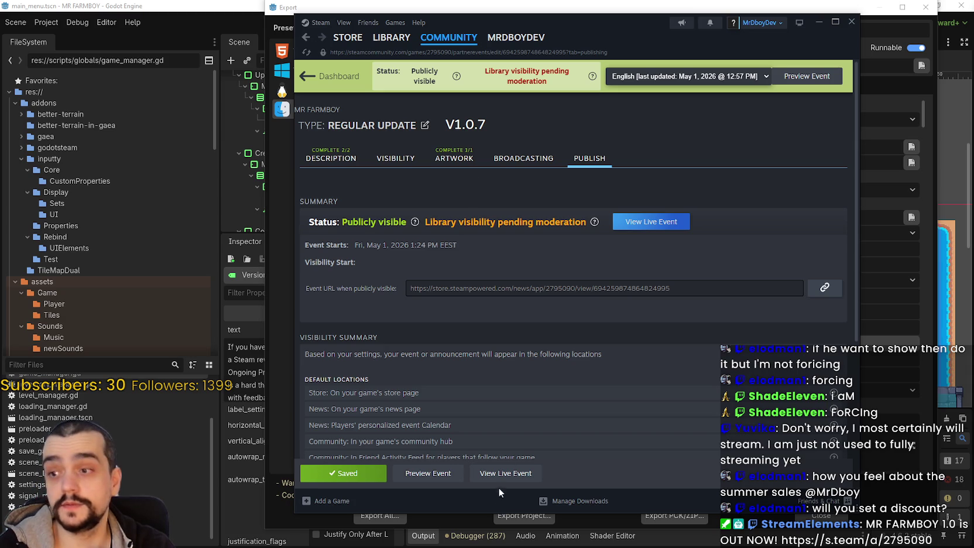
click(505, 473)
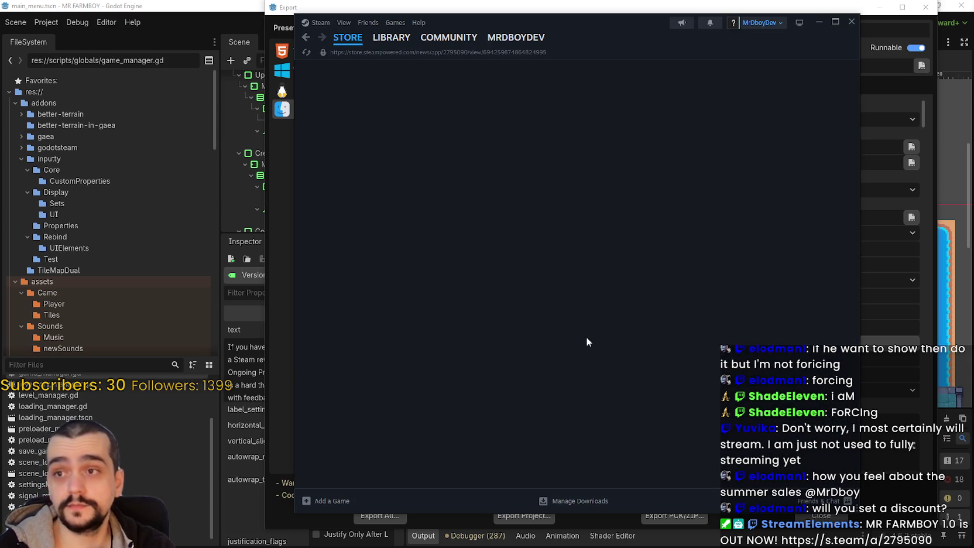
Step: Upvote the live V1.0.7 news post with the thumbs-up rating
scroll(580, 322, down, 8)
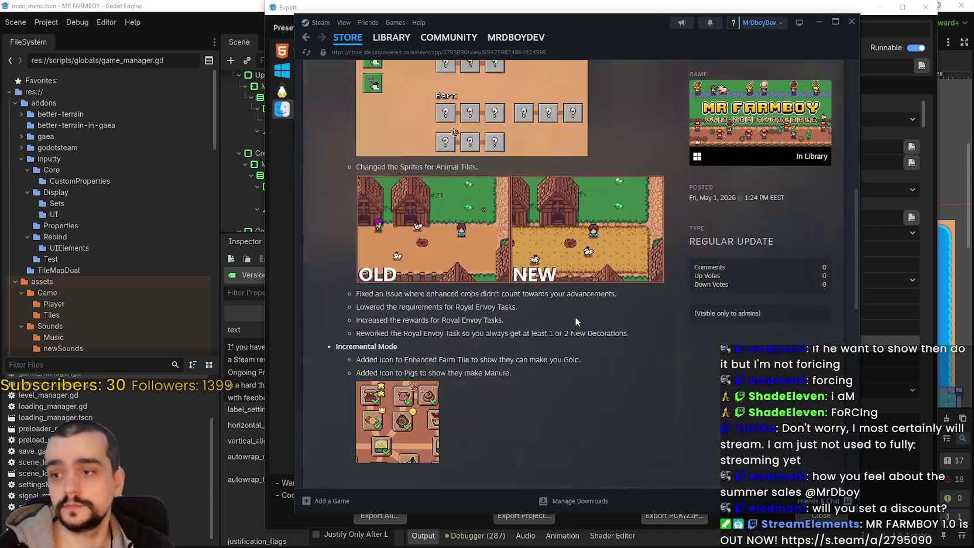
scroll(574, 320, down, 3)
click(381, 398)
scroll(394, 381, up, 5)
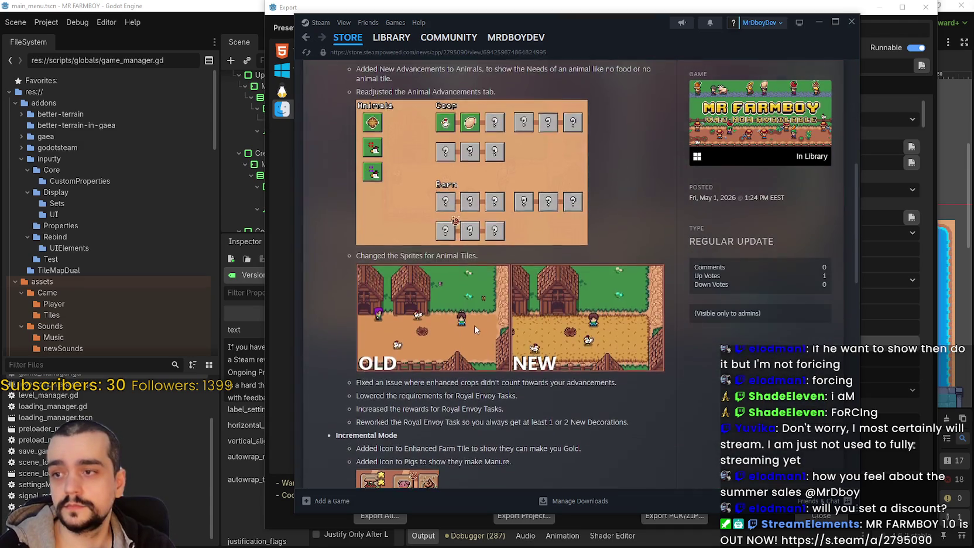
scroll(475, 329, up, 5)
Step: Copy the V1.0.7 post's share link and close the sharing options
scroll(347, 231, up, 2)
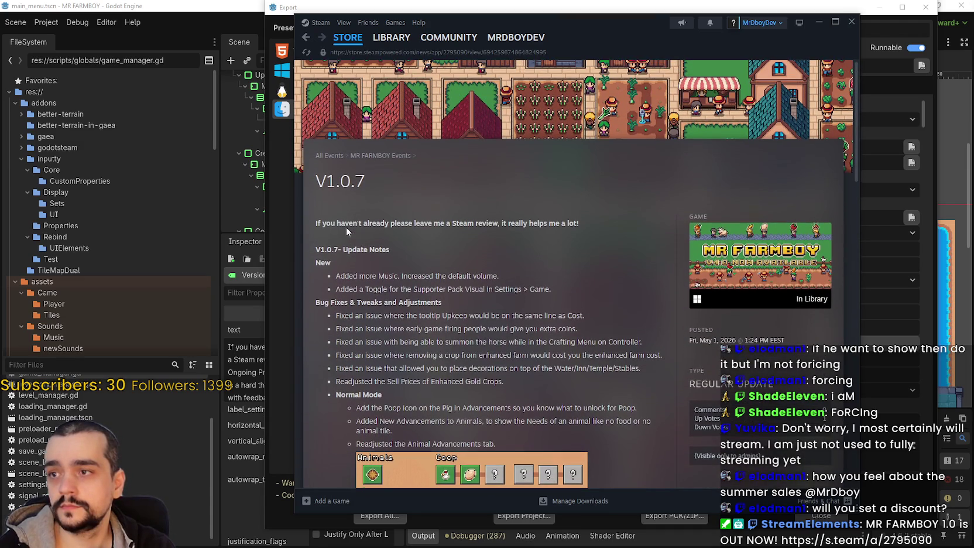
scroll(475, 354, down, 8)
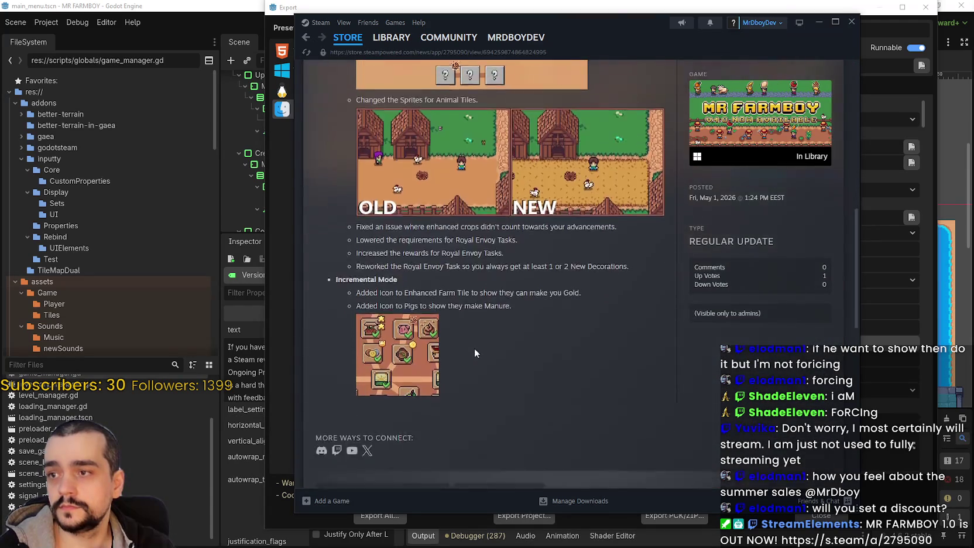
scroll(474, 348, down, 3)
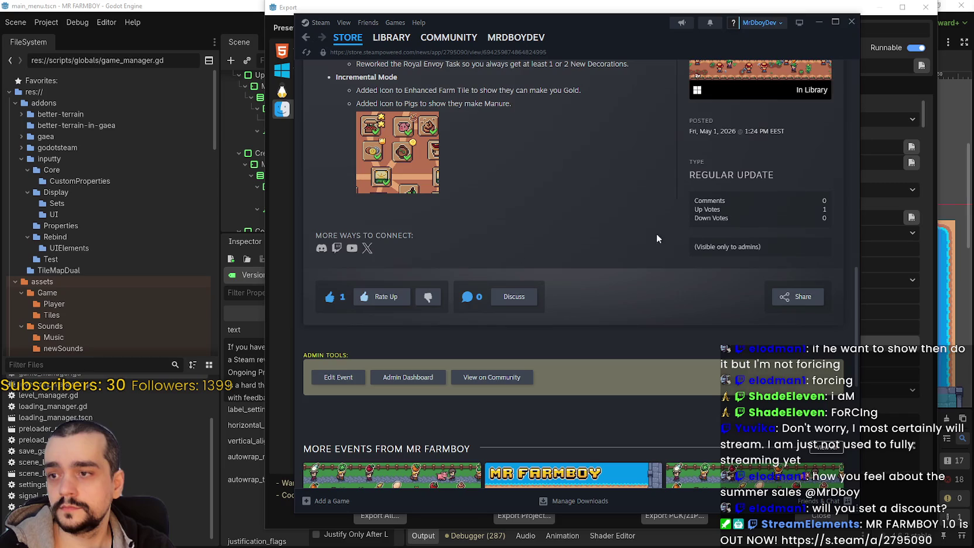
click(796, 296)
click(706, 294)
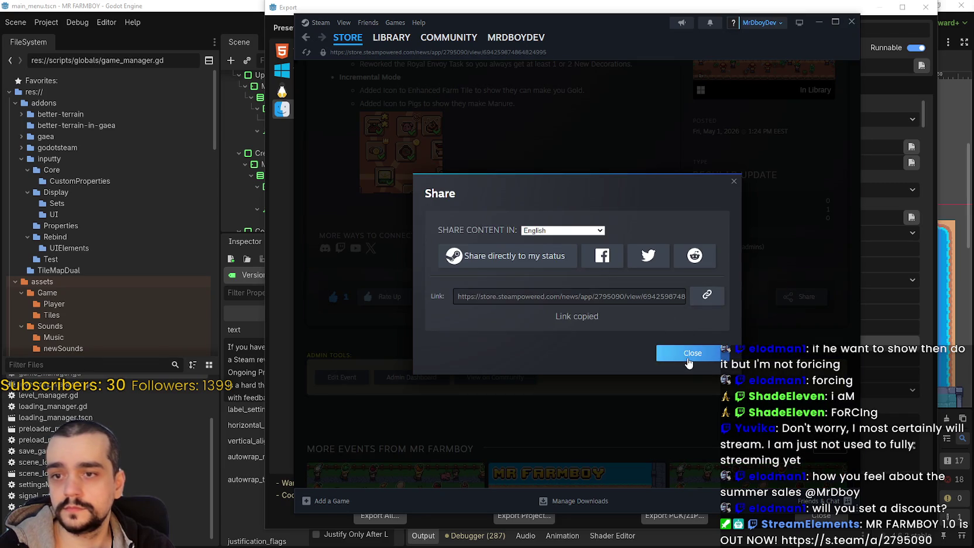
click(689, 354)
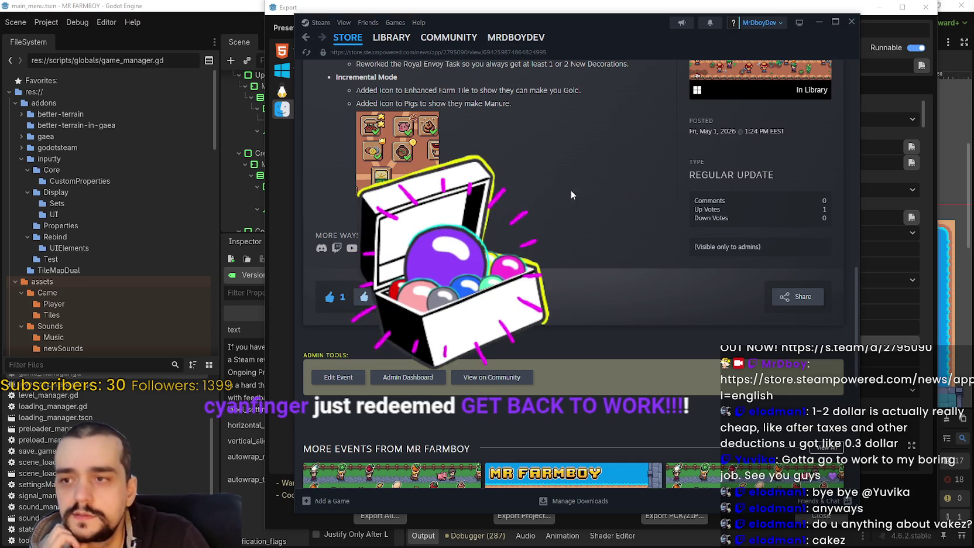
scroll(572, 301, up, 5)
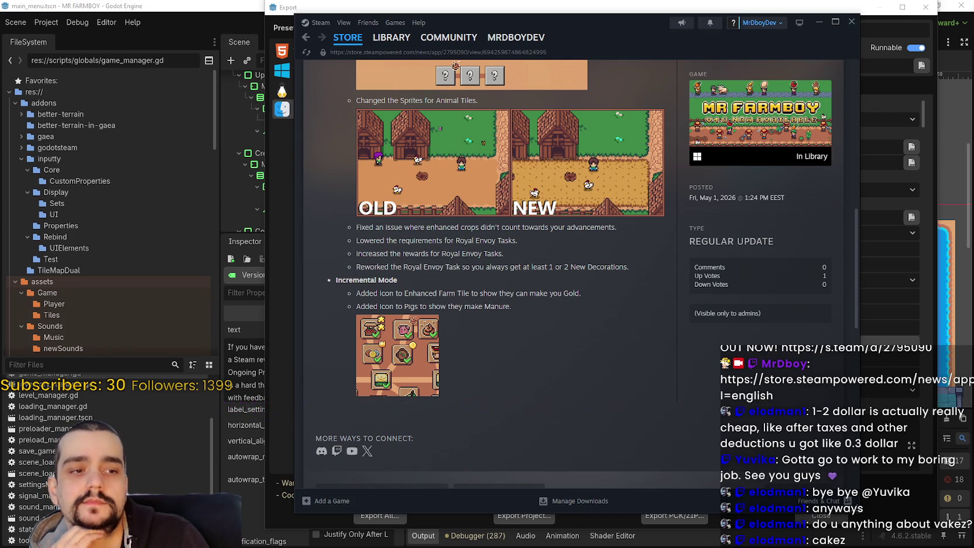
scroll(603, 351, up, 10)
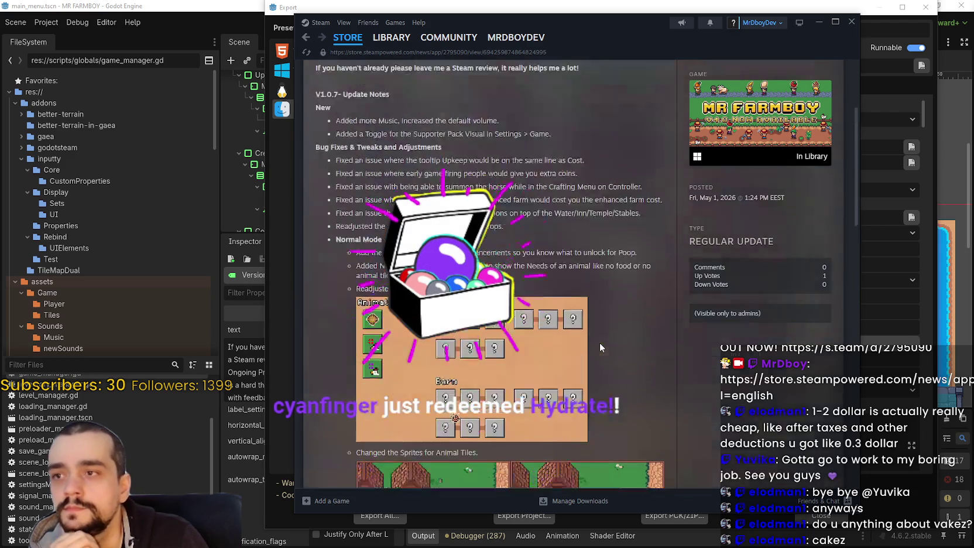
scroll(600, 347, down, 5)
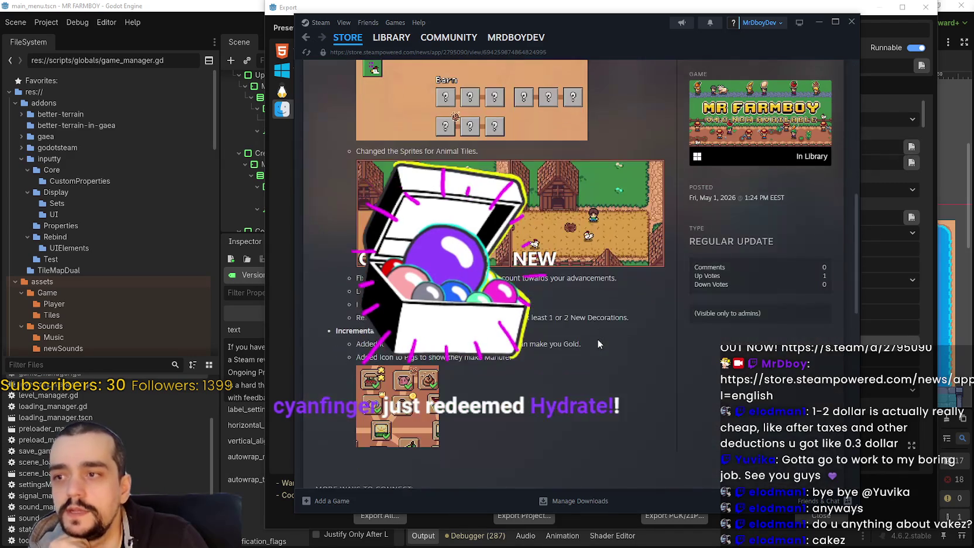
scroll(583, 346, up, 4)
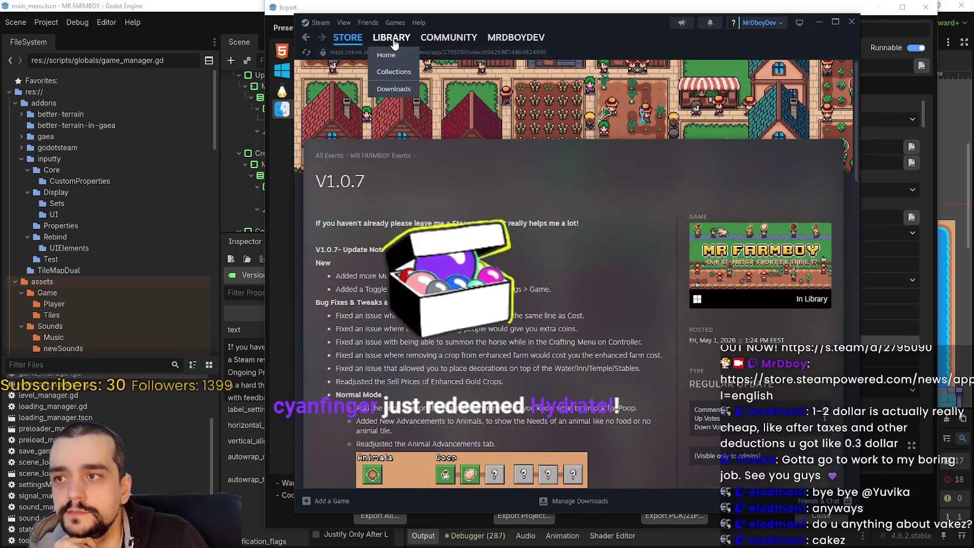
Step: Go to the Steam library and look over the MR FARMBOY game page
click(391, 37)
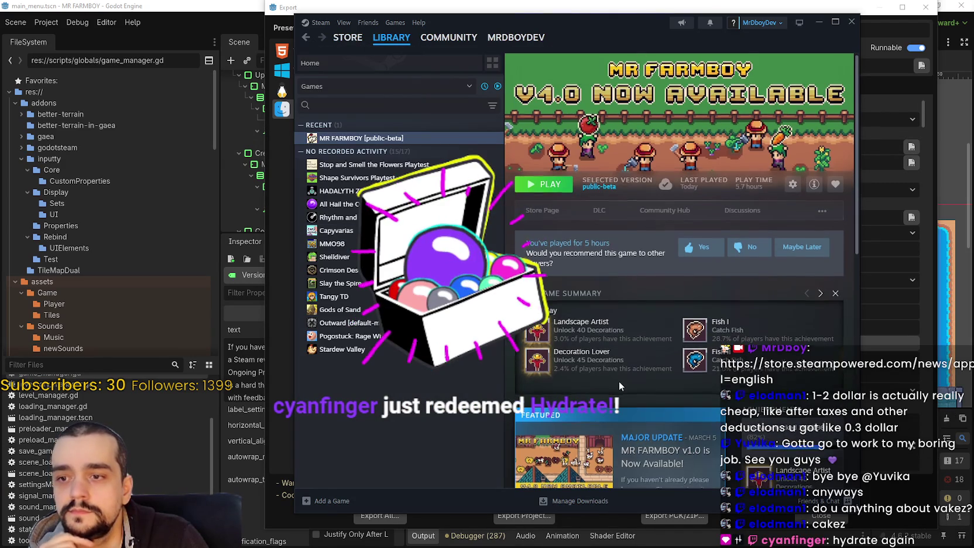
scroll(644, 381, down, 3)
scroll(595, 362, down, 5)
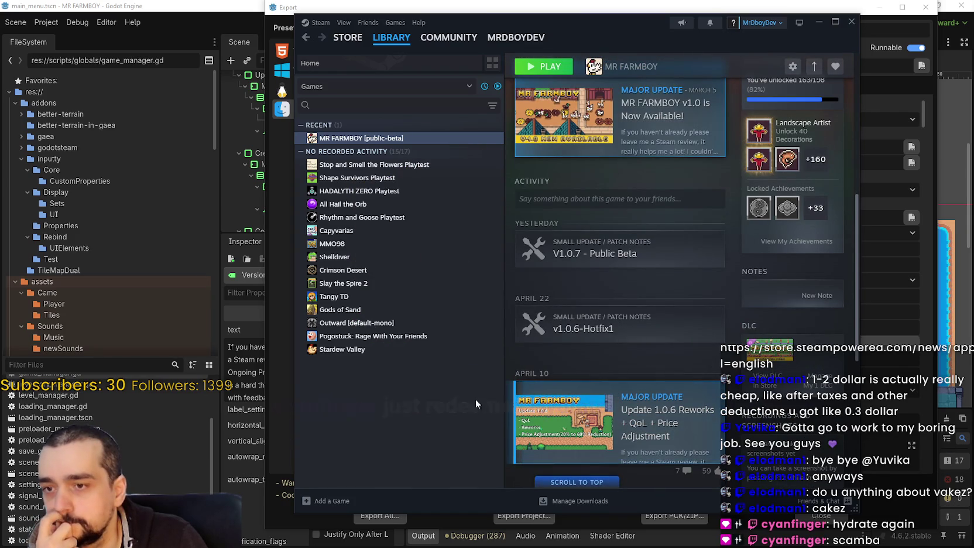
scroll(585, 404, up, 3)
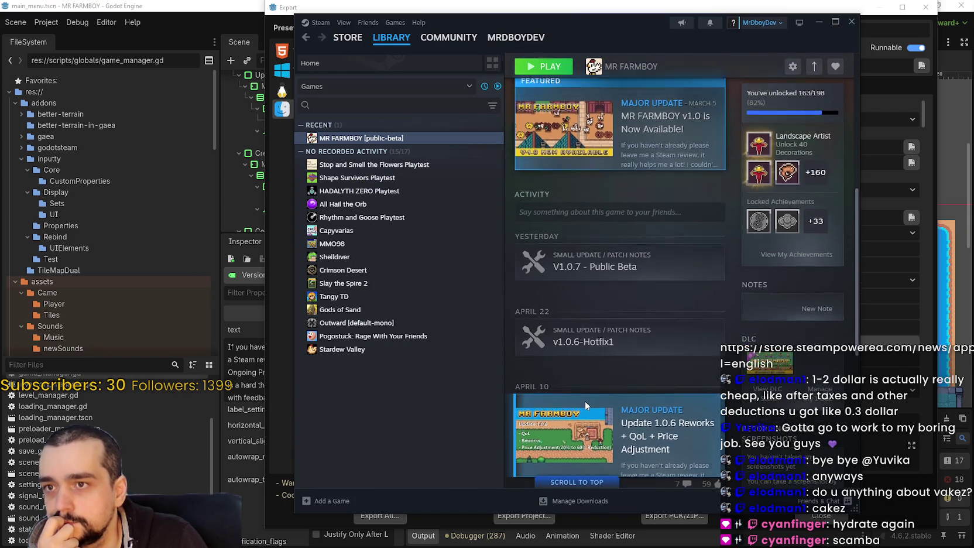
scroll(576, 235, down, 10)
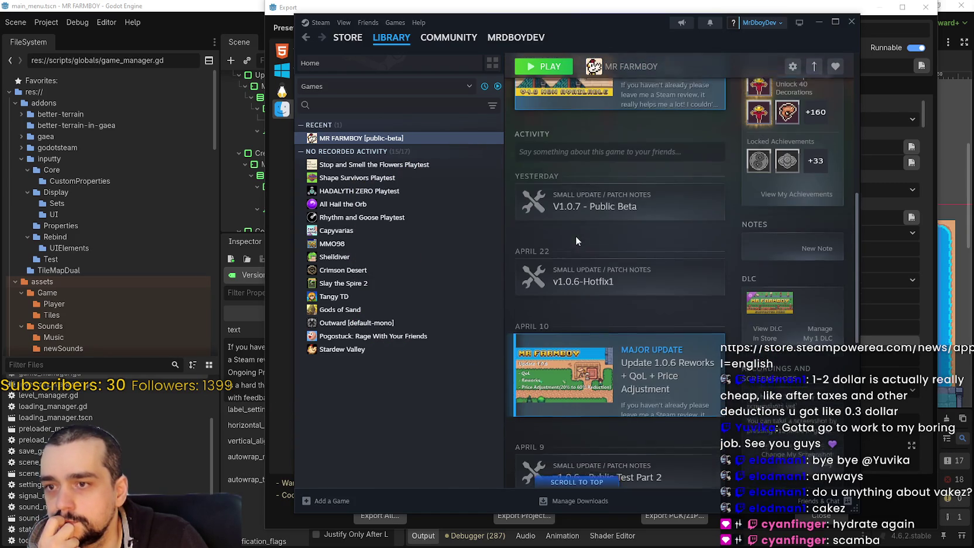
scroll(607, 409, up, 9)
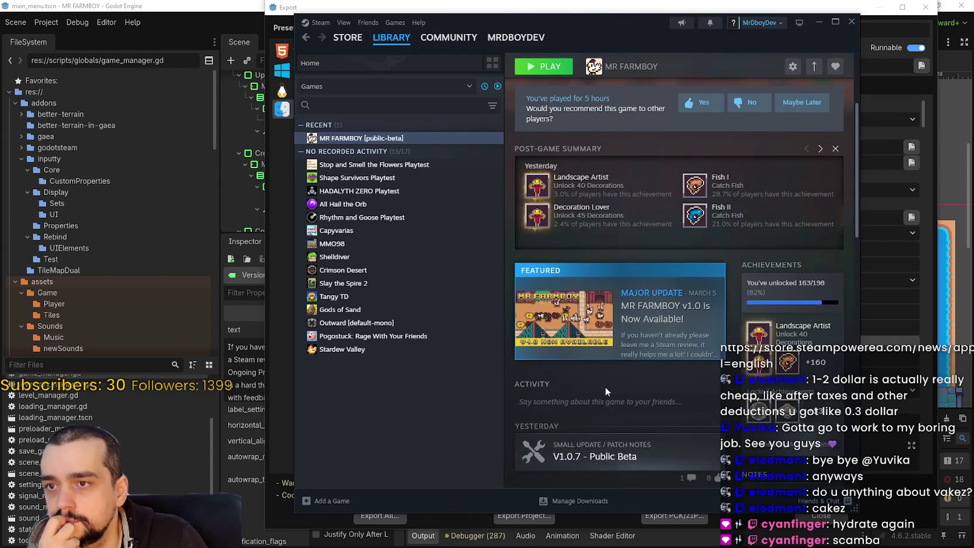
scroll(618, 385, down, 5)
scroll(616, 387, up, 10)
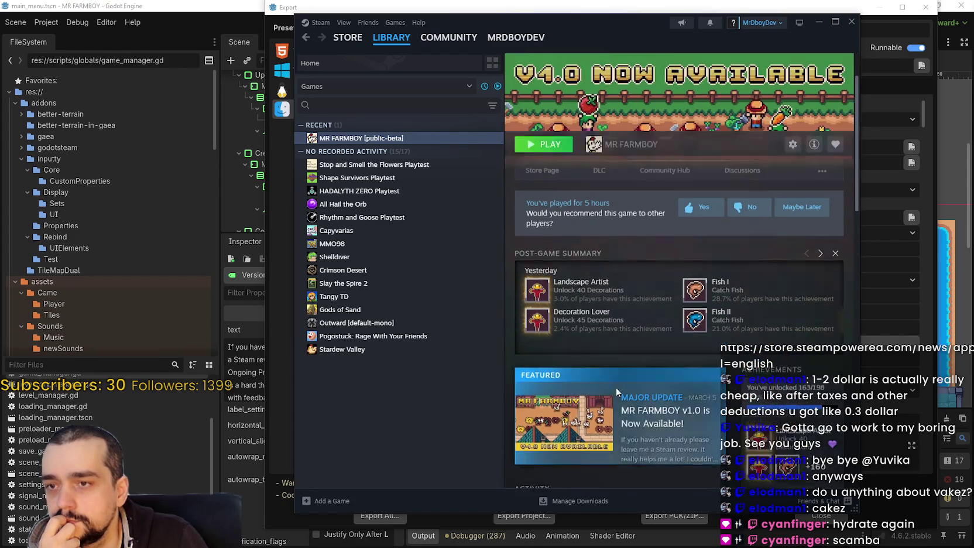
Step: Open the V1.0.7 Regular Update announcement on the MR FARMBOY community hub
click(645, 215)
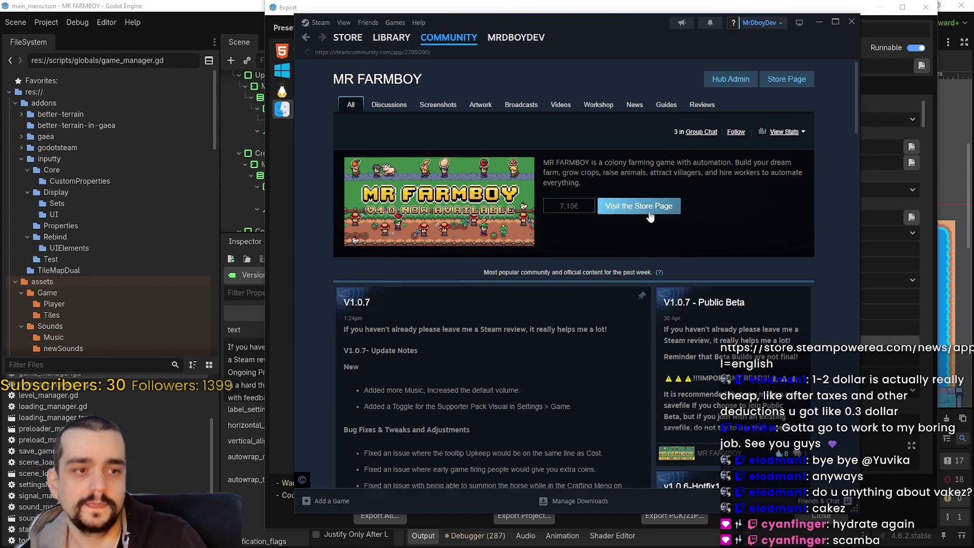
scroll(503, 378, down, 3)
scroll(503, 377, down, 2)
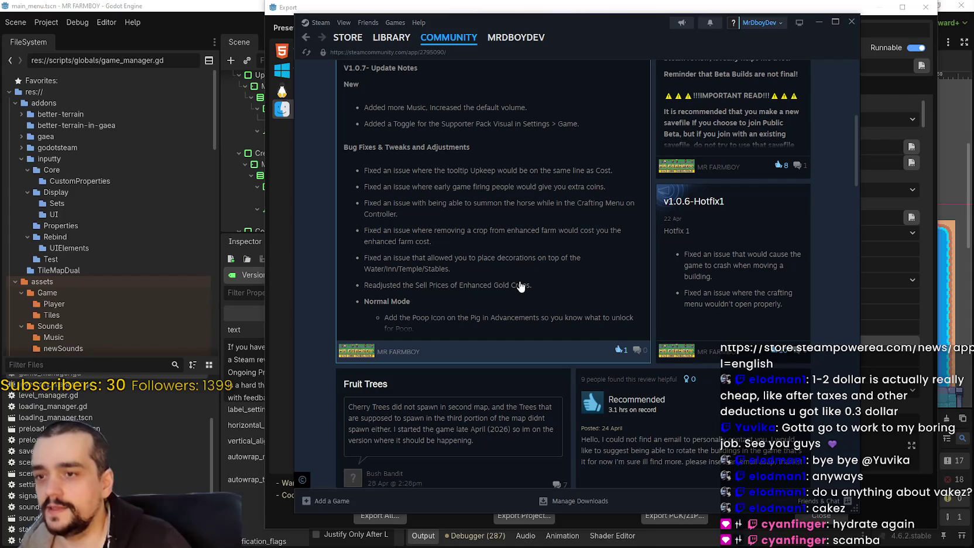
click(543, 268)
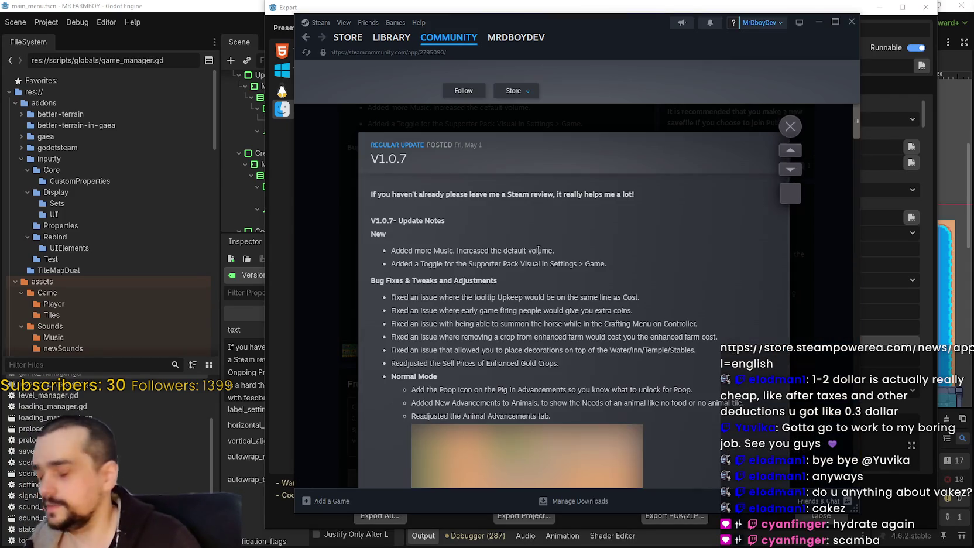
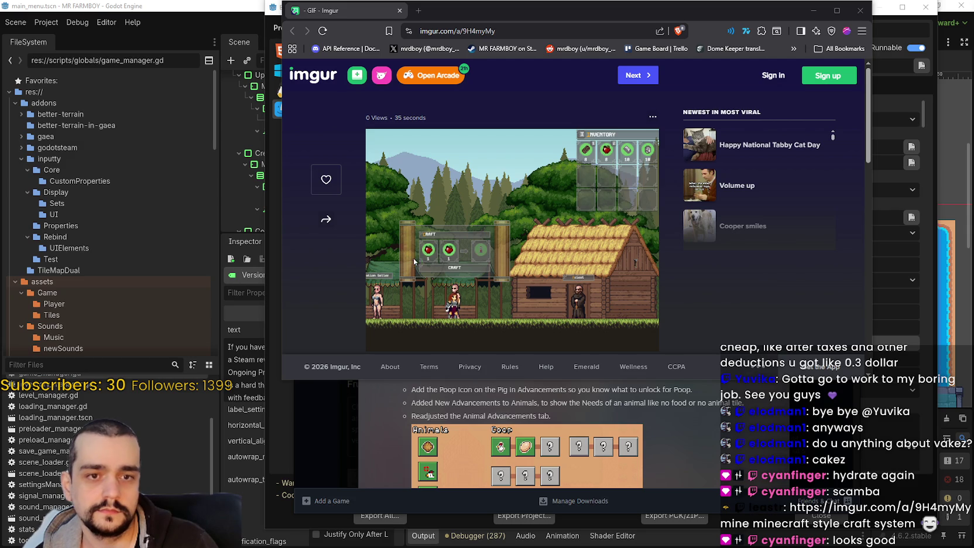
Step: Dismiss the Calculator and stream chat windows, then close the Imgur GIF browser window
key(XF86Calculator)
key(alt+F4)
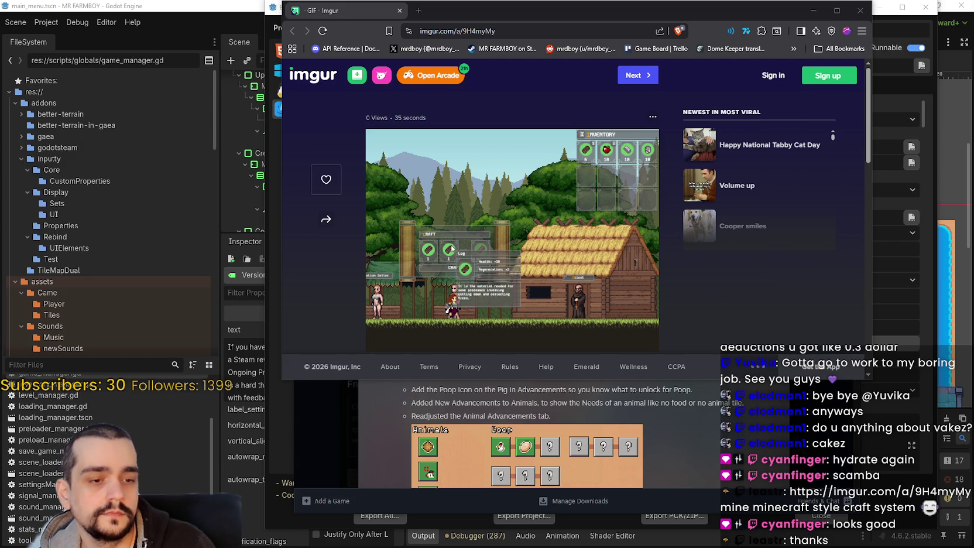
key(alt+Tab)
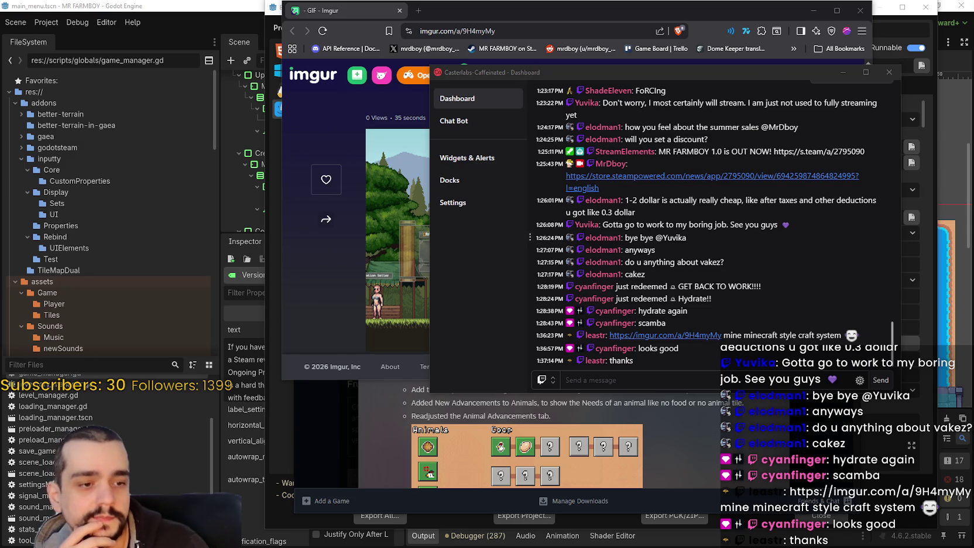
click(843, 72)
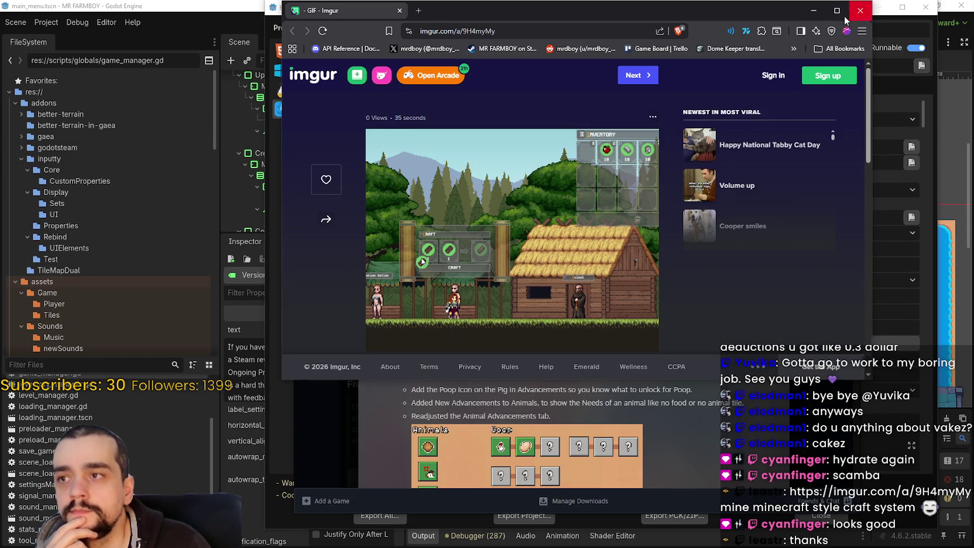
click(846, 17)
Step: Dismiss the V1.0.7 news overlay and open the MR FARMBOY Discussions list
click(787, 130)
scroll(627, 238, up, 5)
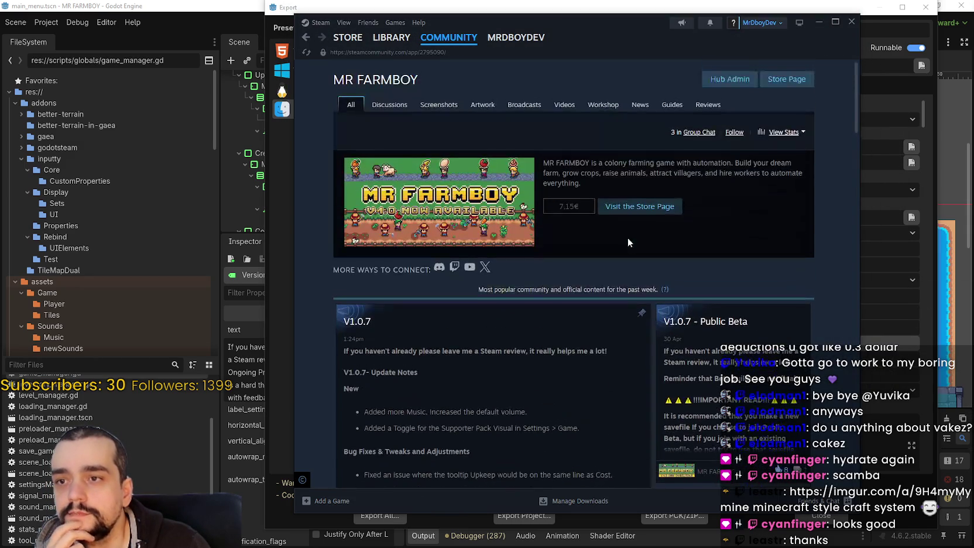
click(381, 106)
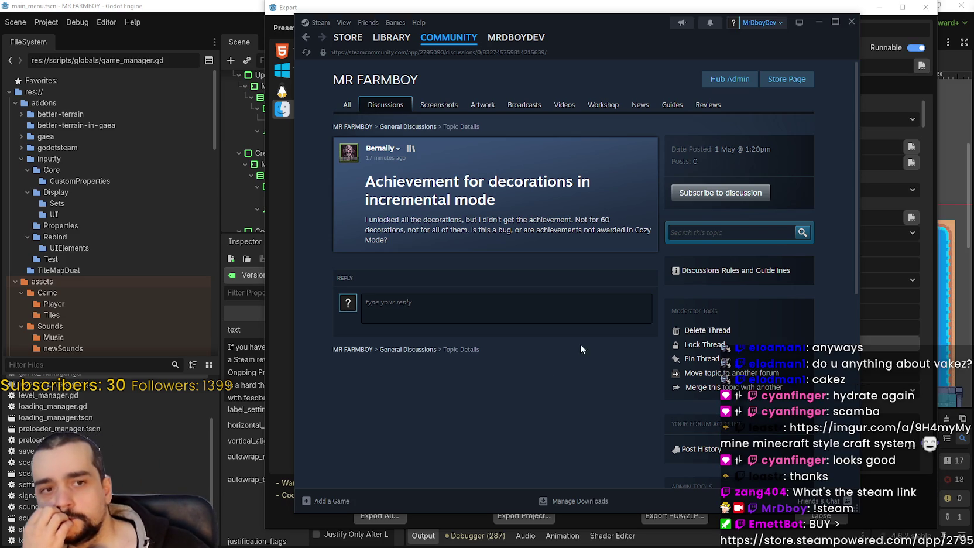
Step: Post the reply 'I thought I fixed this, I'll have to investigate again and see what is happening'
text(H)
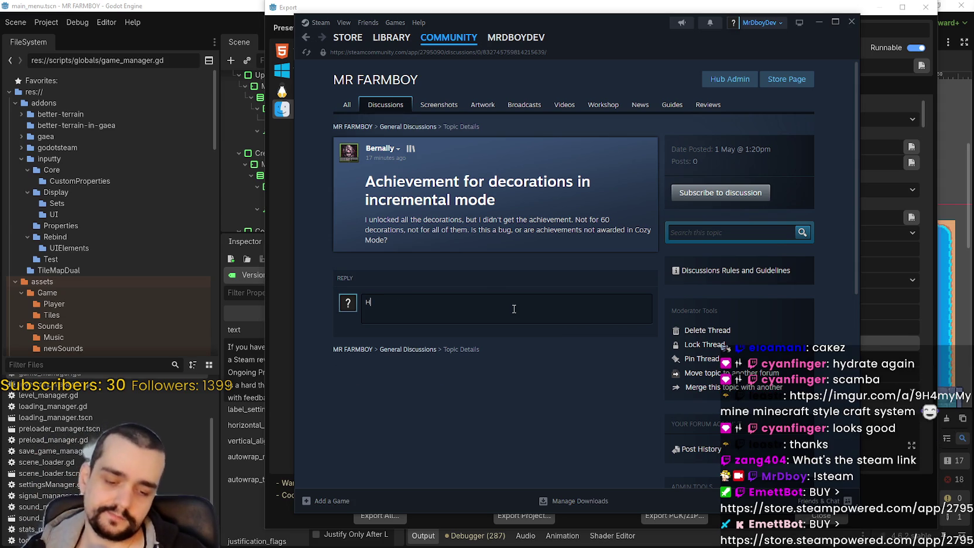
text(i I though)
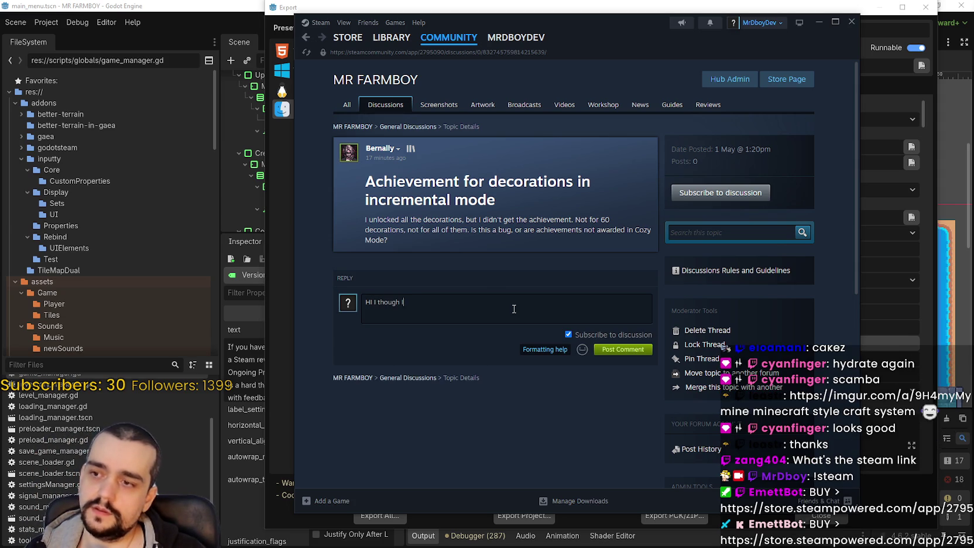
text(I fixed this)
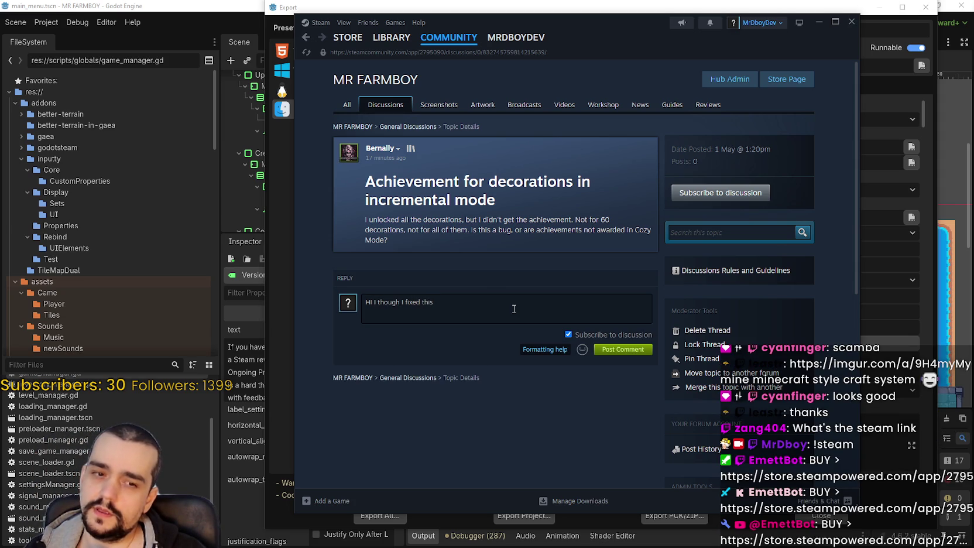
text(.)
text(ll have to l)
text(st)
key(BackSpace)
key(BackSpace)
key(BackSpace)
key(BackSpace)
key(BackSpace)
key(BackSpace)
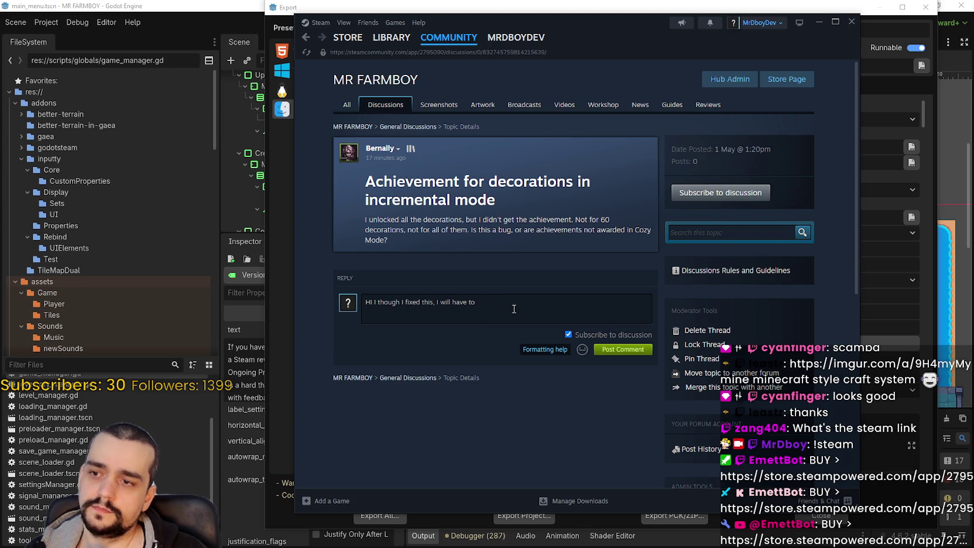
text(estigate again and see what)
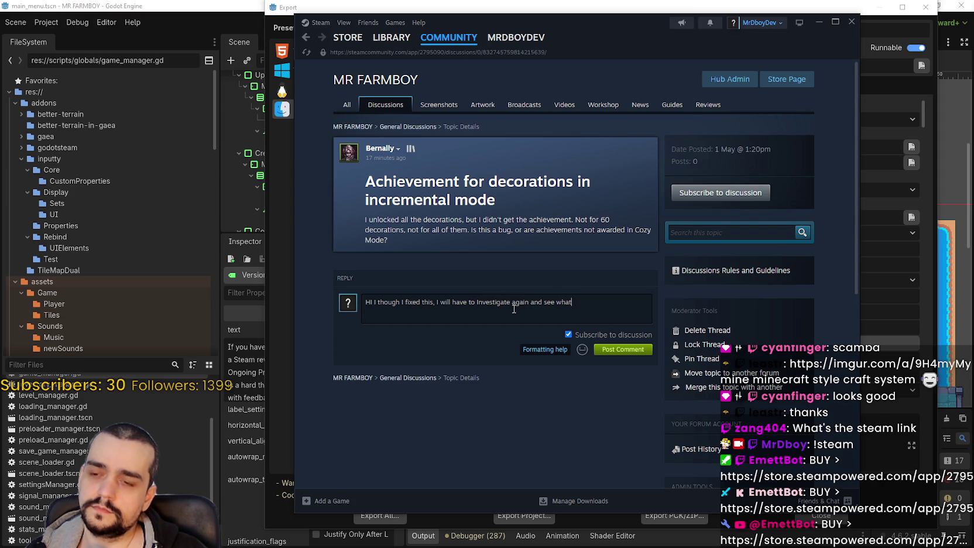
text(is happening.)
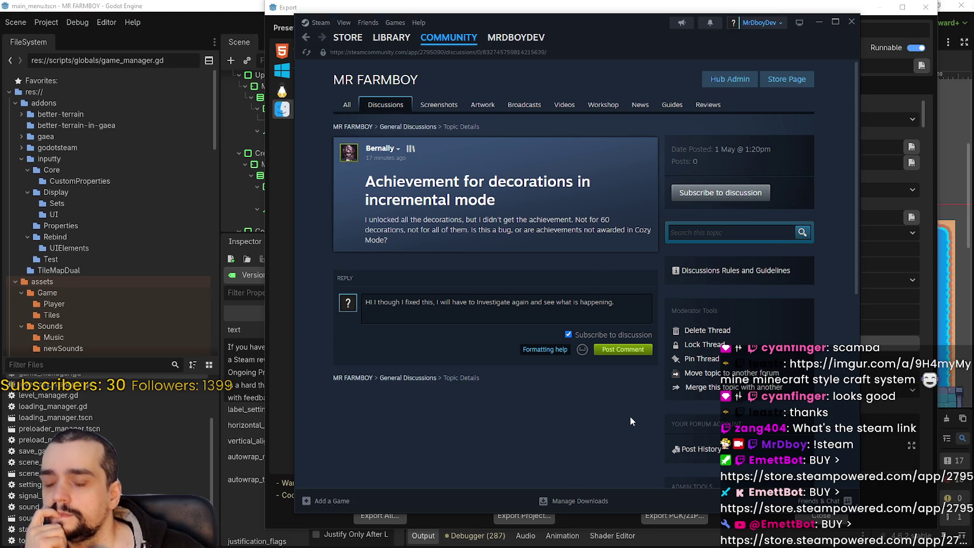
click(619, 351)
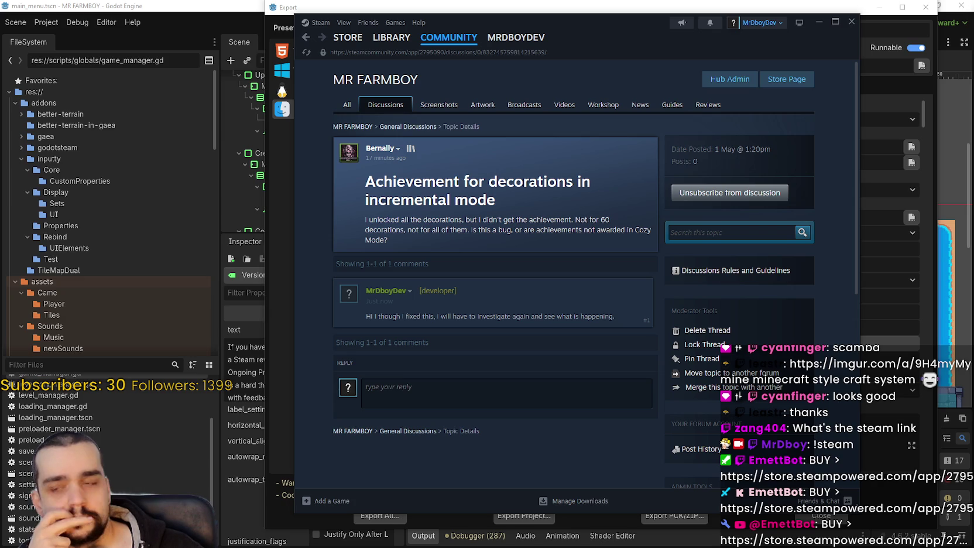
Step: Nudge the Steam window left and close Godot's export settings window
drag(662, 32, 609, 31)
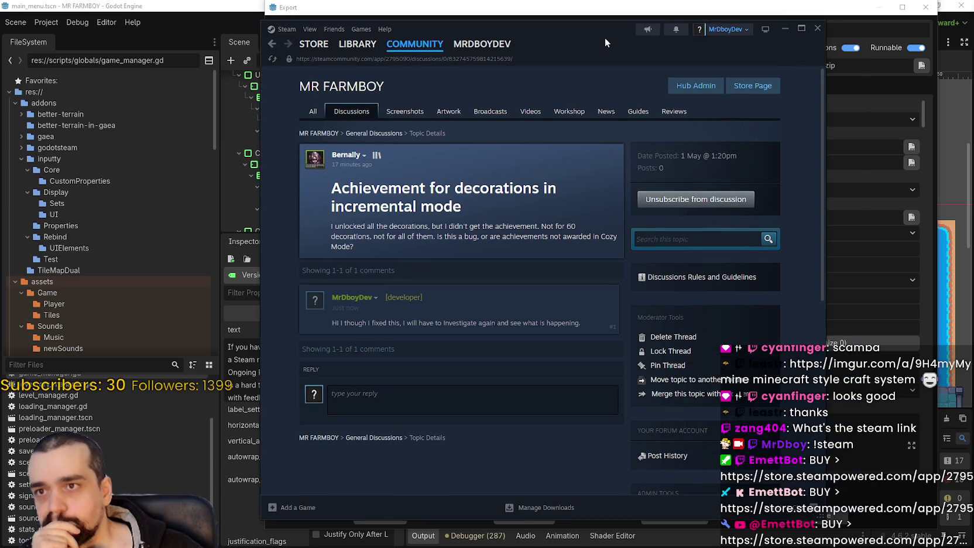
click(914, 25)
click(926, 7)
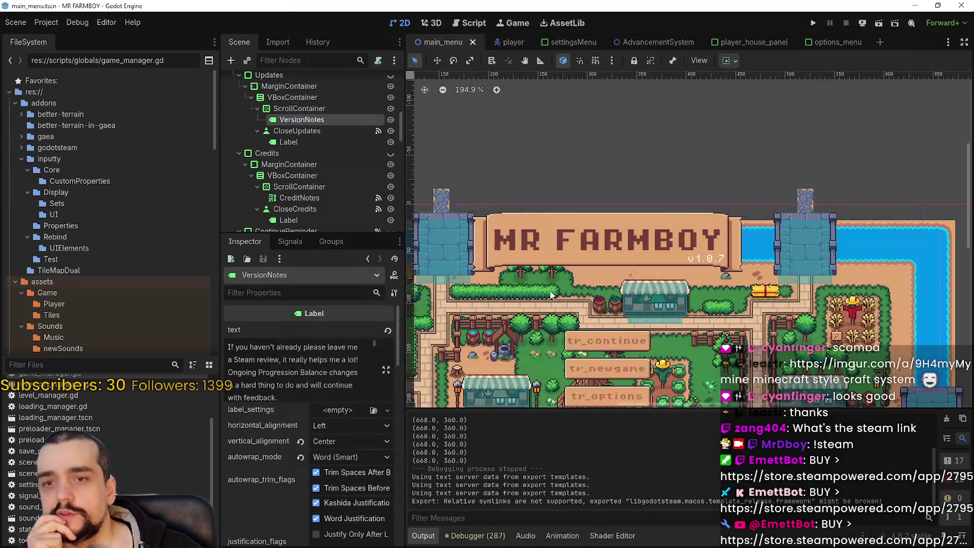
scroll(740, 205, down, 3)
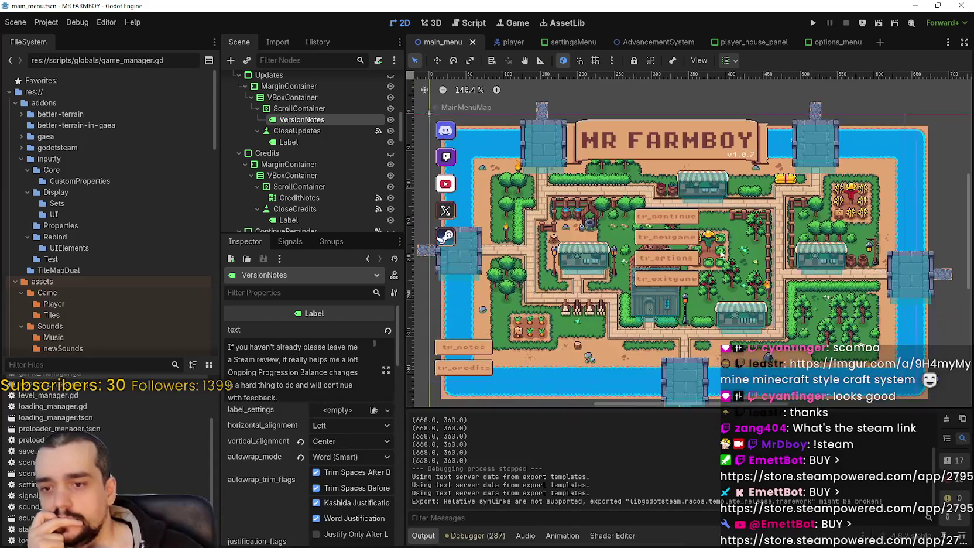
scroll(717, 258, up, 3)
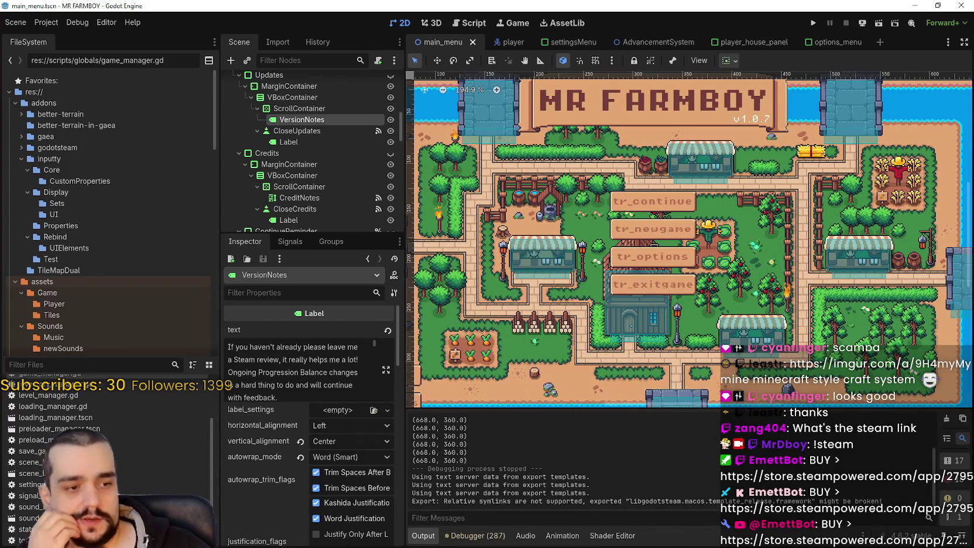
key(alt+Tab)
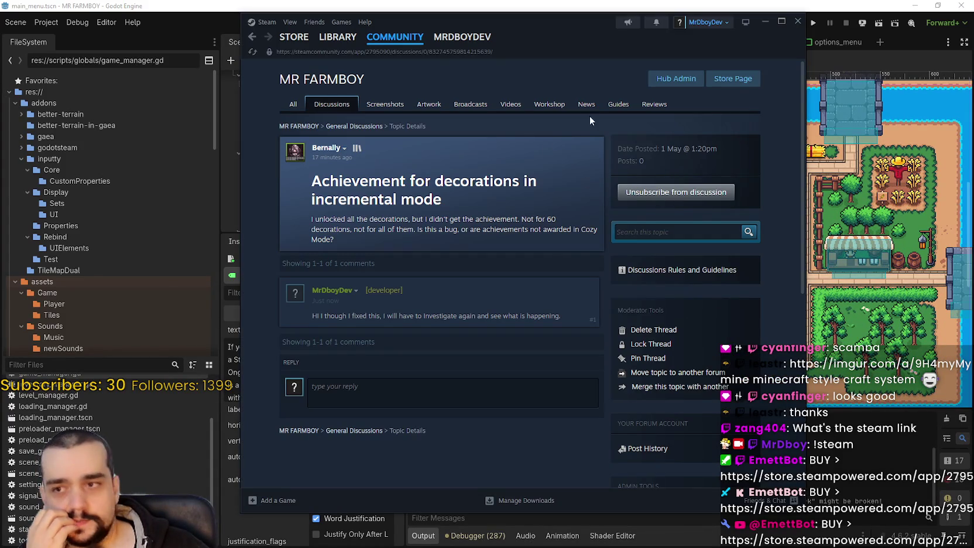
Step: Open the MR FARMBOY library page and page through the Post-Game Summary achievements
click(334, 38)
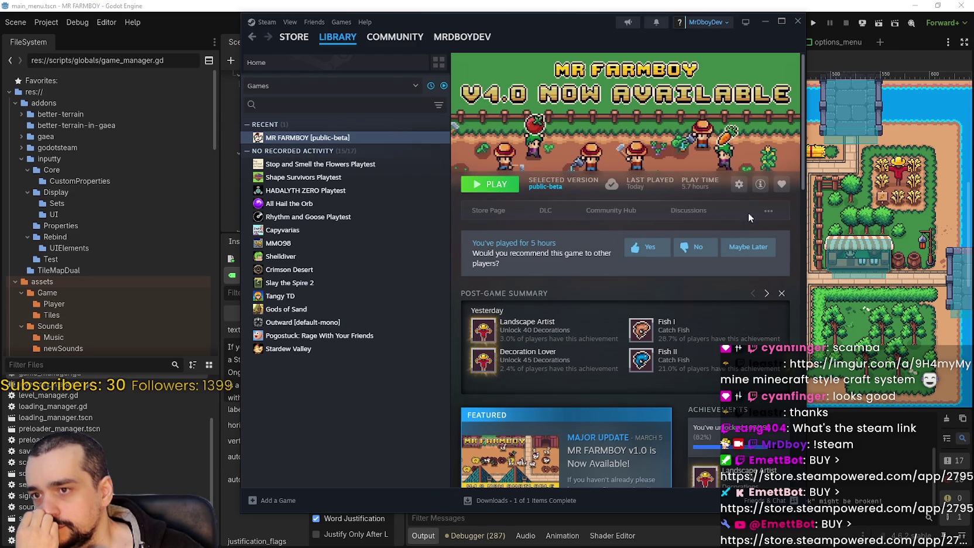
click(769, 210)
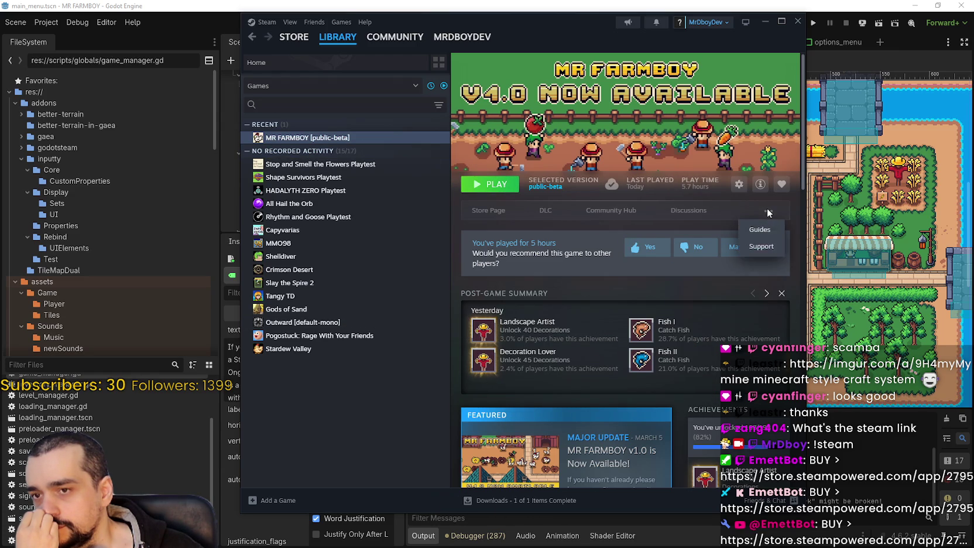
click(767, 293)
click(767, 294)
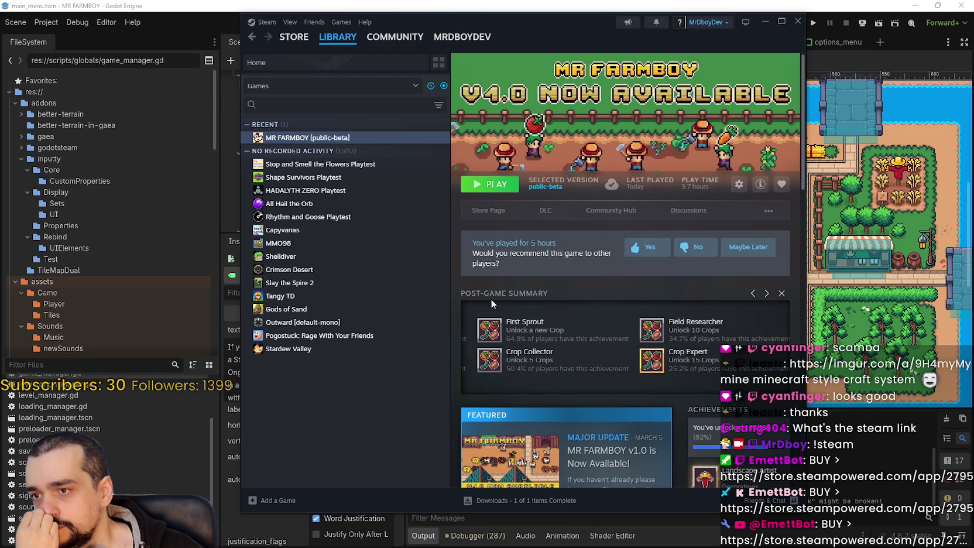
scroll(607, 331, down, 15)
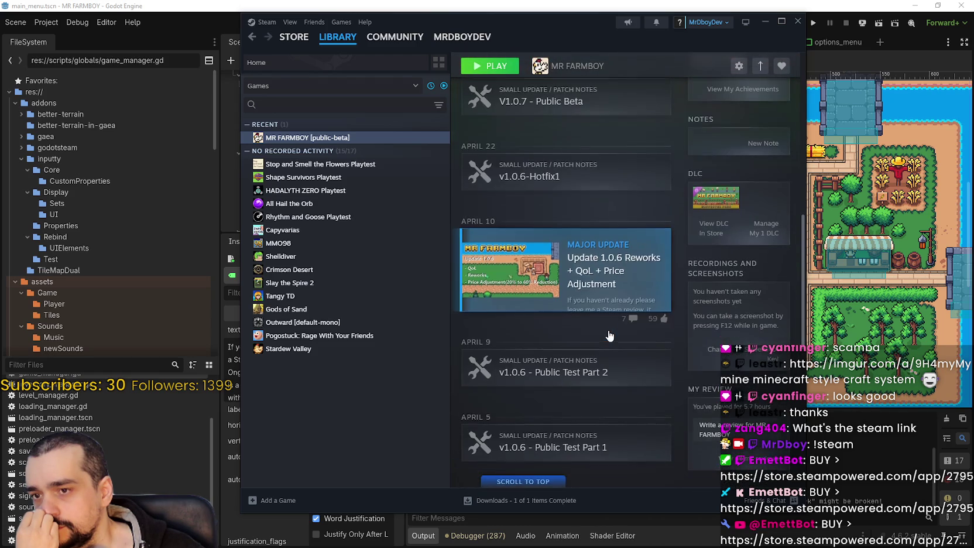
scroll(609, 335, up, 3)
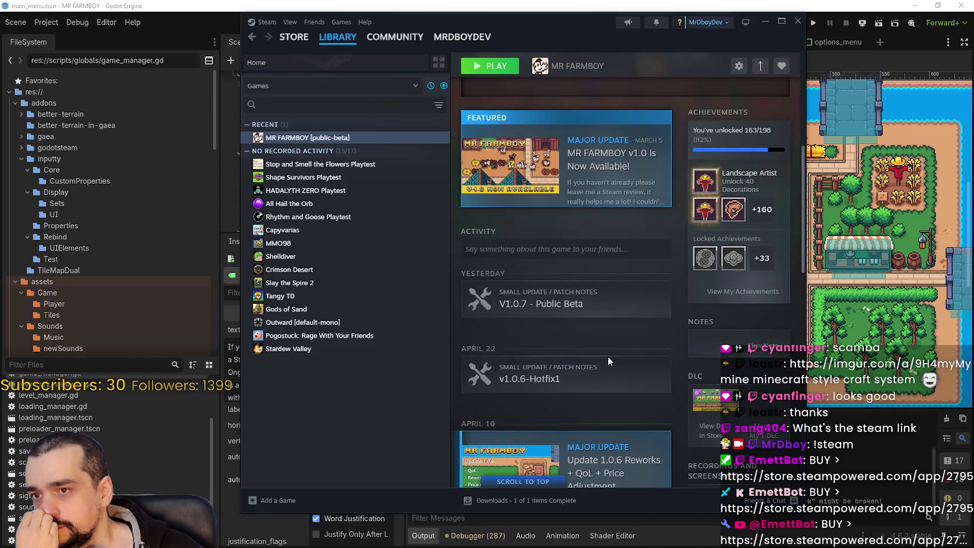
scroll(607, 356, up, 2)
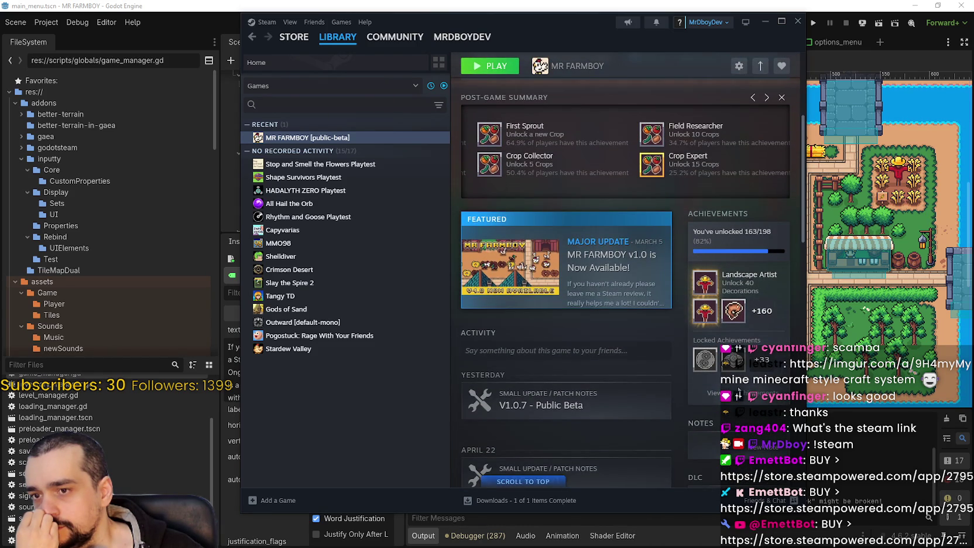
Step: Review the full earned achievements list (163 of 198), then close it and Steam
click(740, 393)
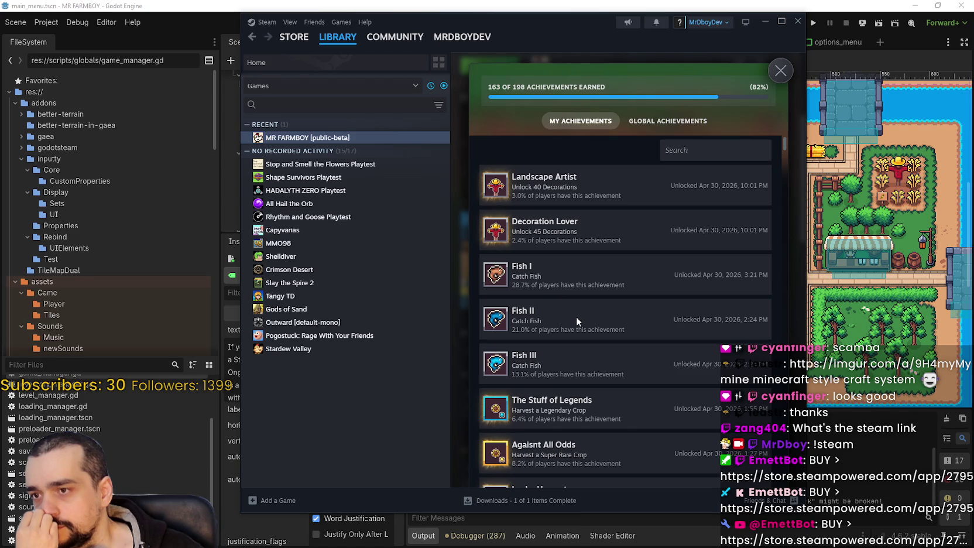
scroll(576, 316, down, 10)
scroll(634, 338, down, 7)
scroll(632, 336, down, 9)
scroll(631, 334, up, 5)
scroll(629, 334, up, 10)
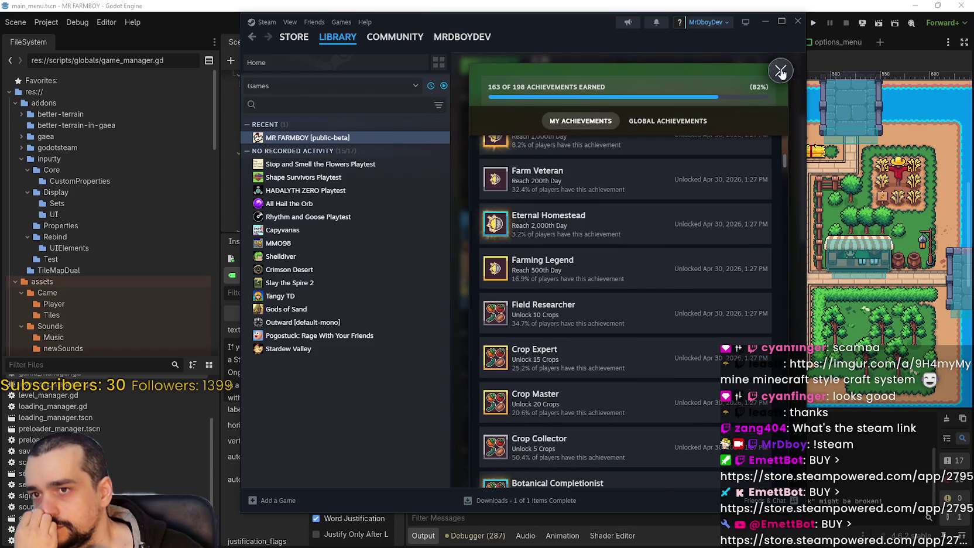
click(781, 72)
click(797, 21)
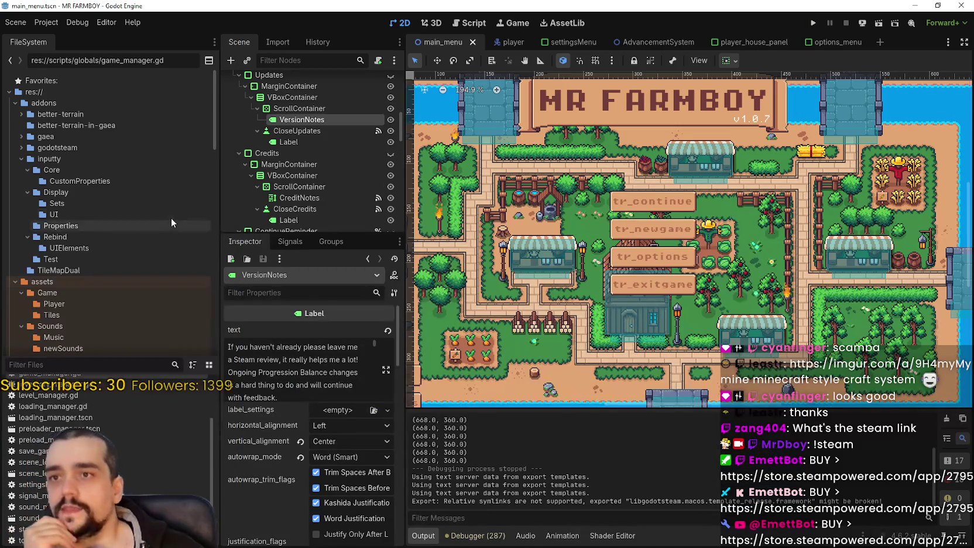
Step: Filter files by 'test' and open test_scene_everything with its Game node script
click(71, 362)
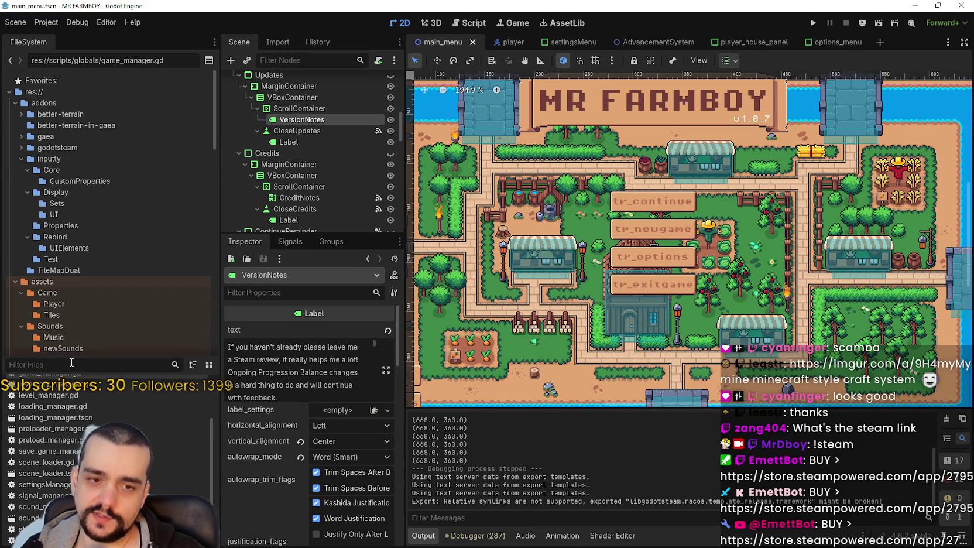
click(72, 362)
text(test)
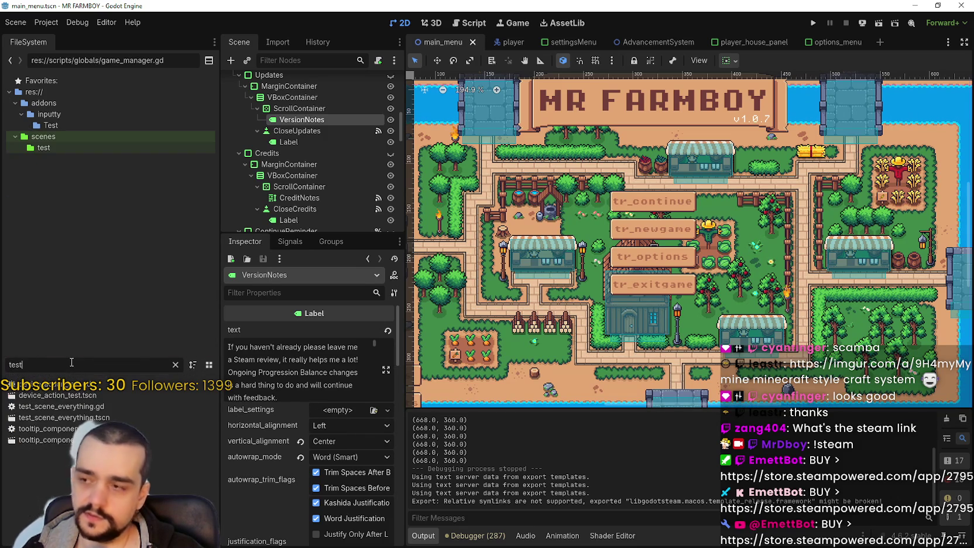
double_click(94, 416)
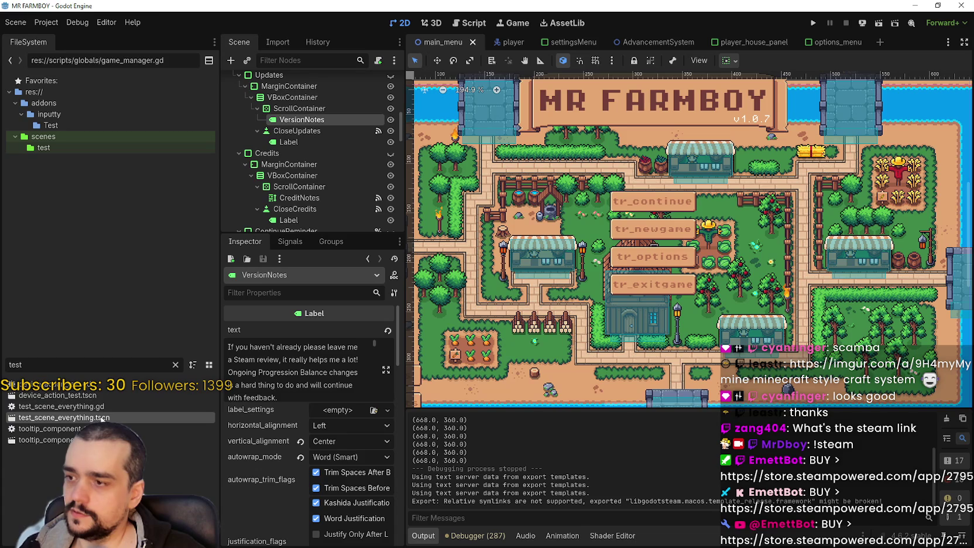
scroll(379, 89, up, 5)
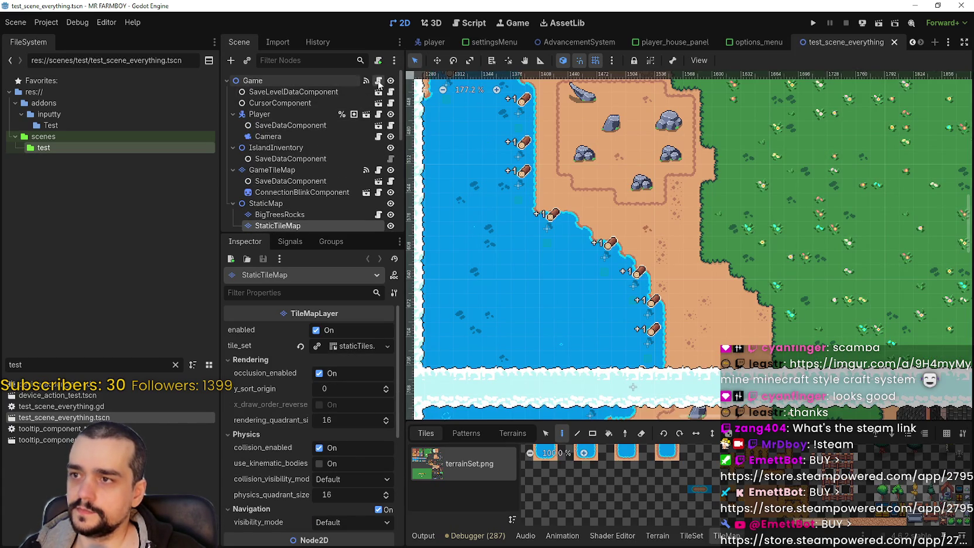
click(378, 82)
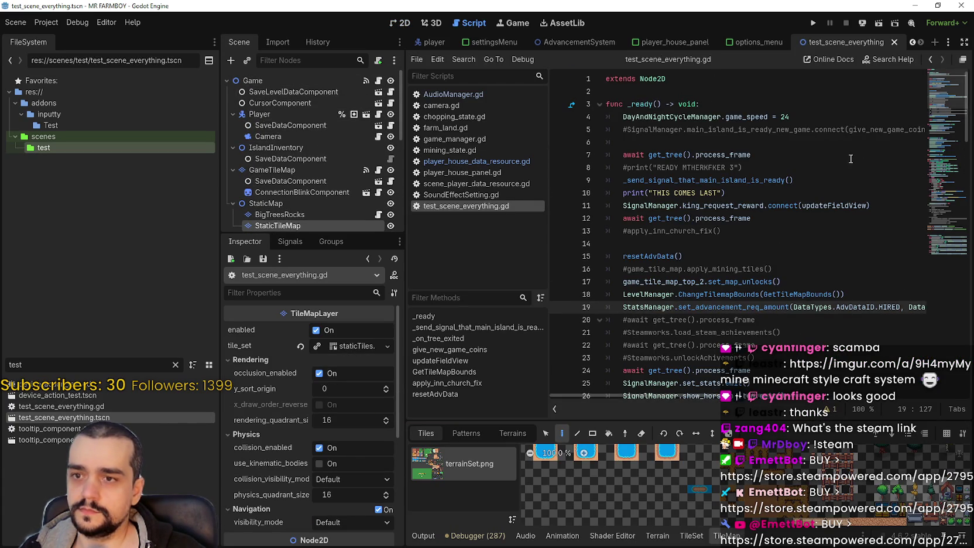
Step: Uncomment the achievement-reset loop on lines 29–30 with Ctrl+K and save the script
scroll(779, 263, down, 2)
click(776, 268)
scroll(787, 309, down, 3)
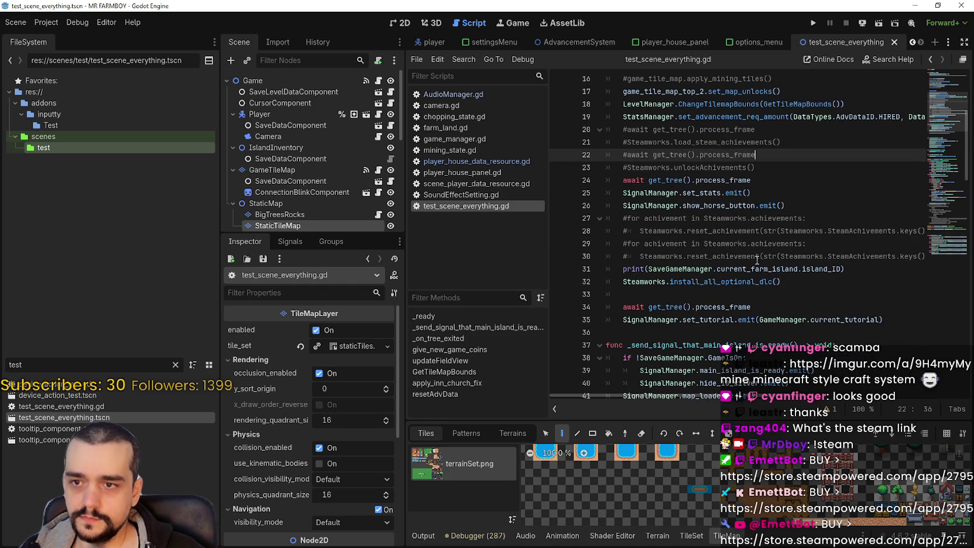
click(642, 257)
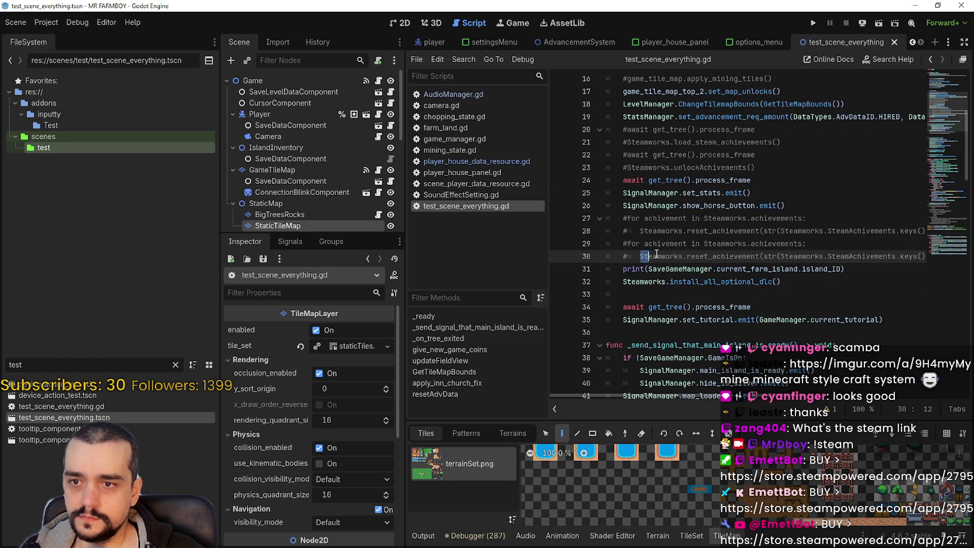
mouse_move(676, 252)
mouse_down()
mouse_move(931, 252)
mouse_move(574, 246)
mouse_up()
click(912, 258)
key(ctrl+k)
key(ctrl+s)
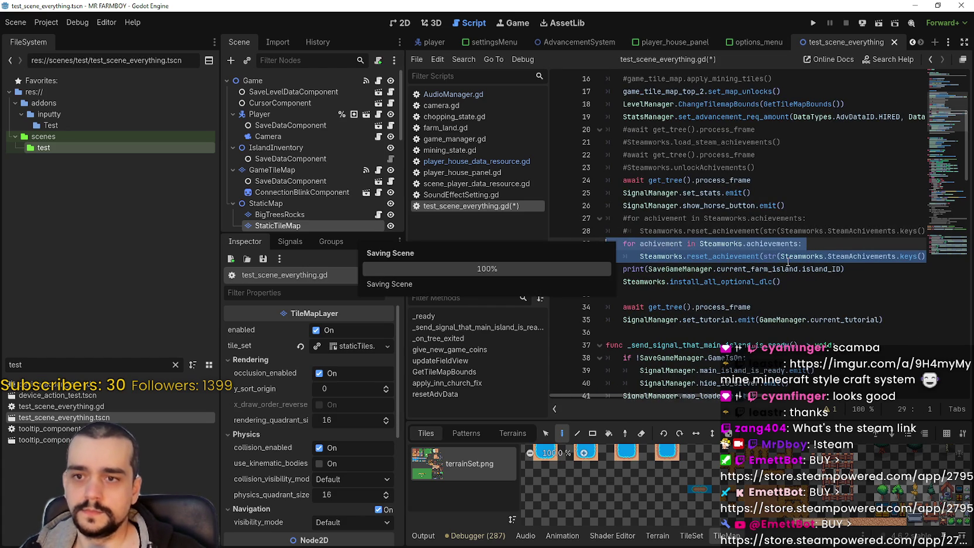
click(824, 243)
scroll(820, 251, down, 1)
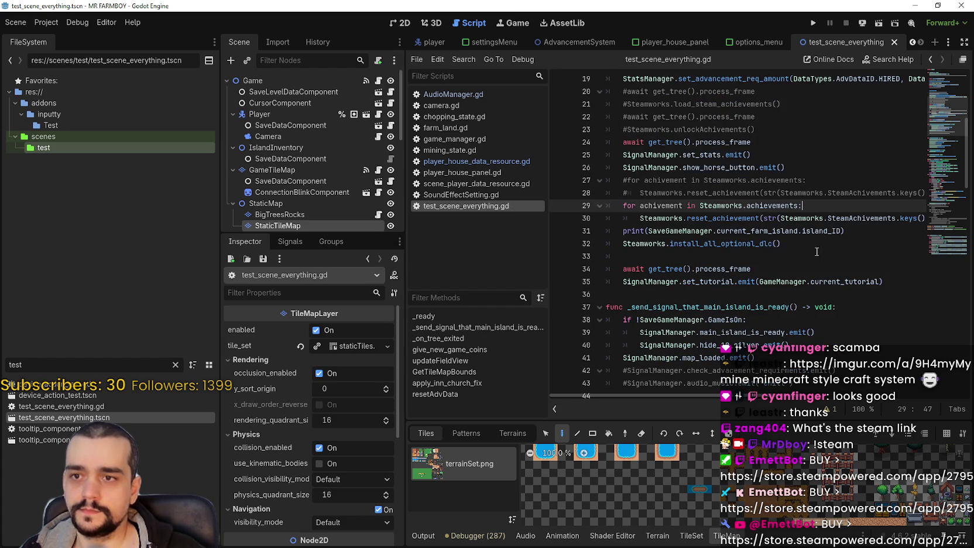
click(815, 21)
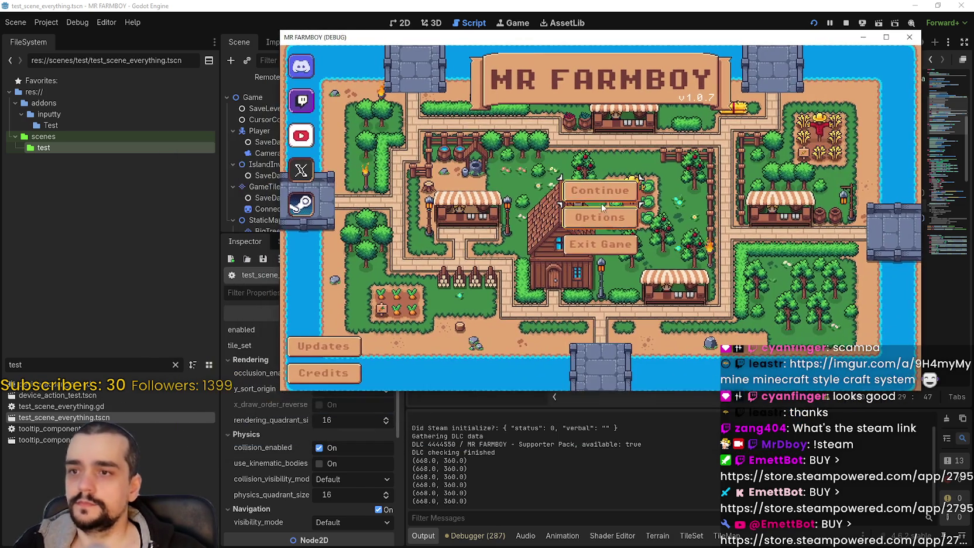
Step: Create a new save with default Balanced Economy options and dismiss the King's intro letter
click(599, 190)
scroll(620, 258, down, 2)
click(619, 285)
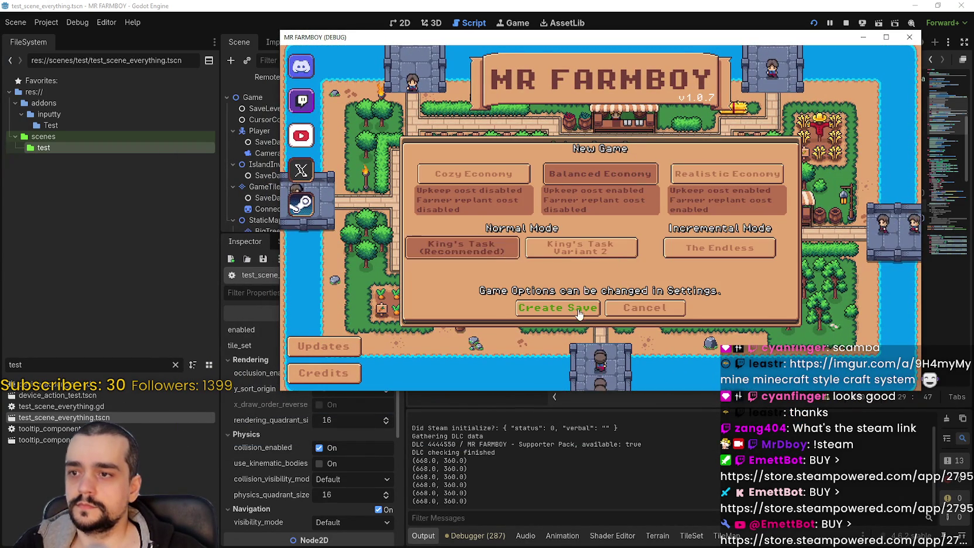
click(573, 305)
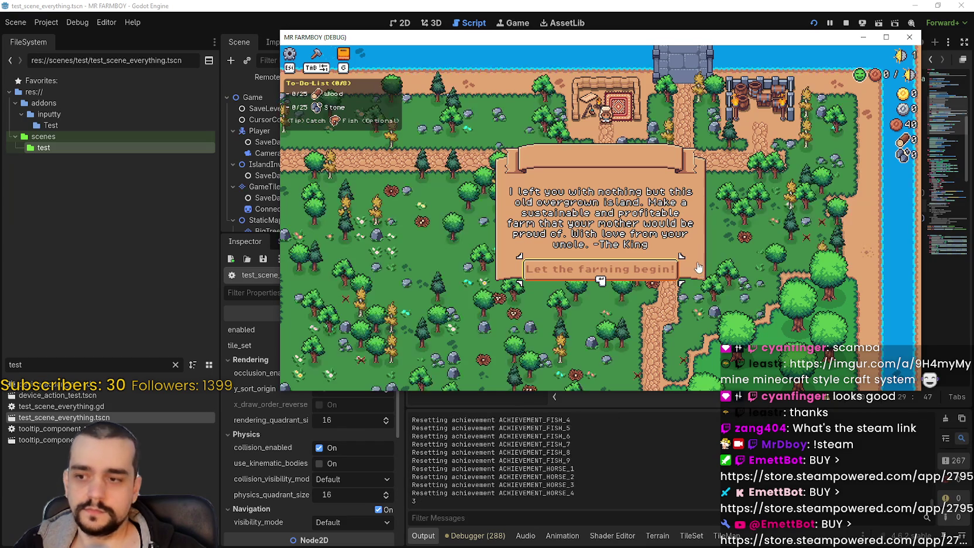
click(668, 280)
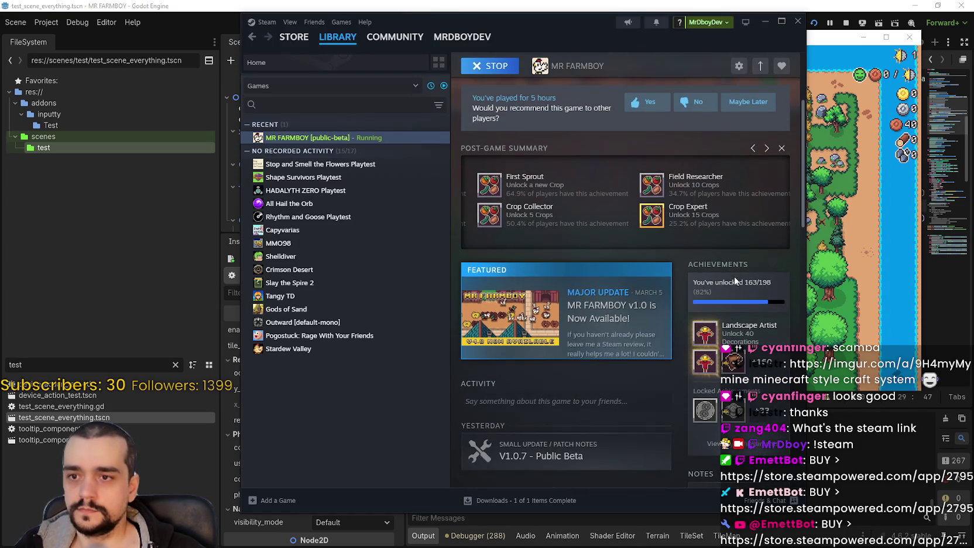
Step: Open the achievements list to confirm 0/198 unlocked, then return to the library page
click(717, 295)
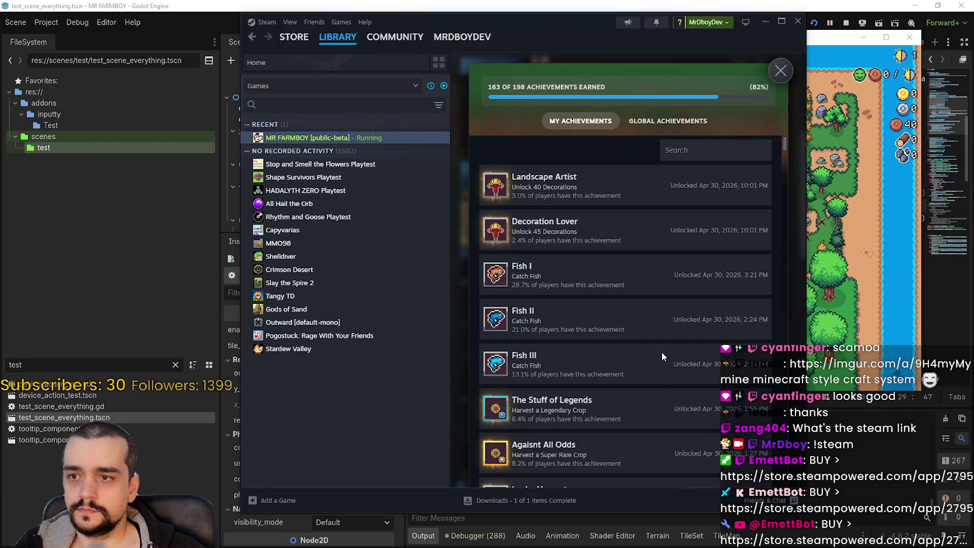
scroll(662, 352, down, 3)
click(781, 71)
click(320, 164)
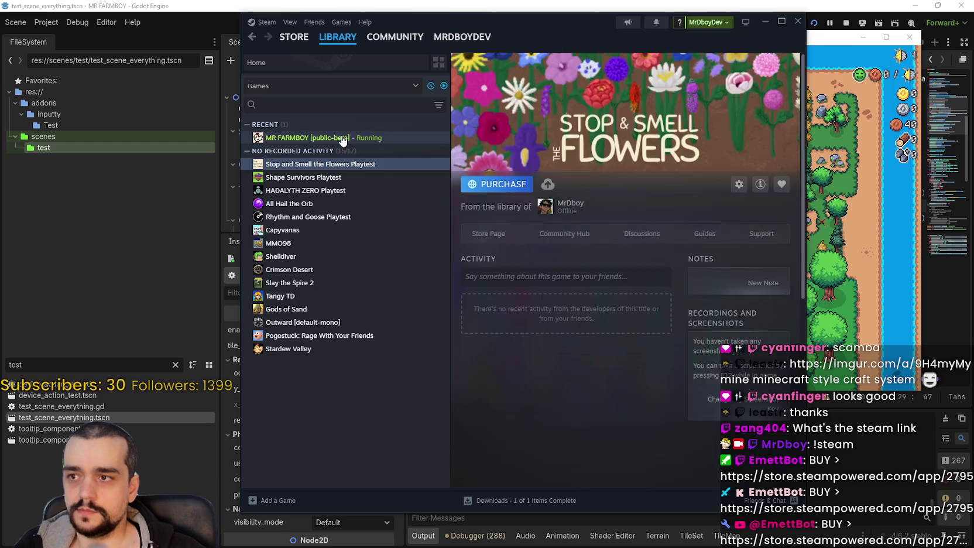
click(307, 137)
Step: Dismiss the post-game summary, recheck the achievements list, and close Steam
scroll(706, 353, down, 3)
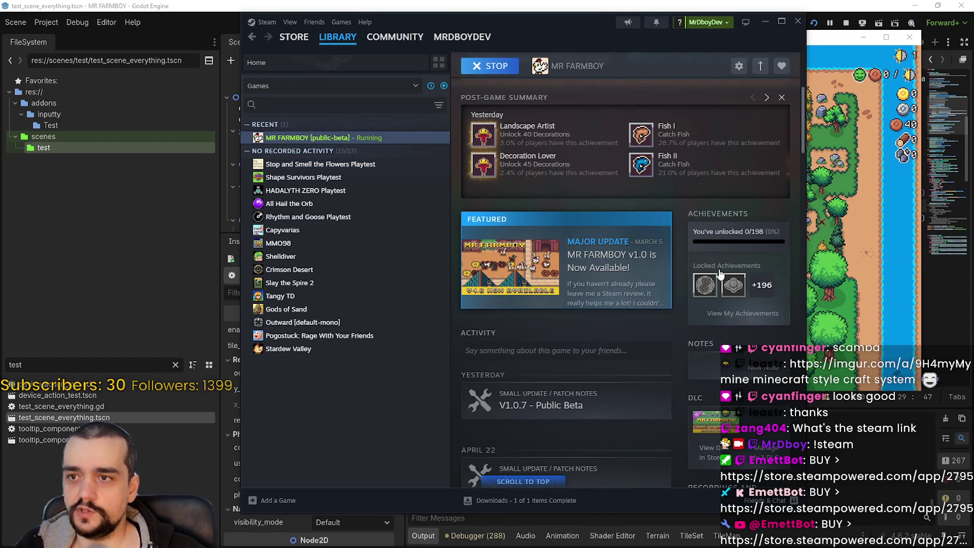
click(784, 97)
click(737, 197)
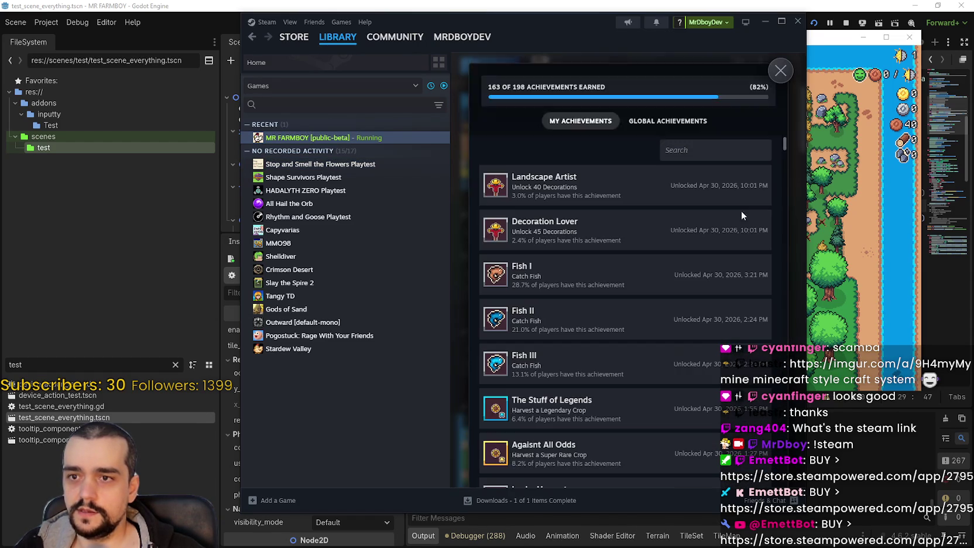
click(779, 73)
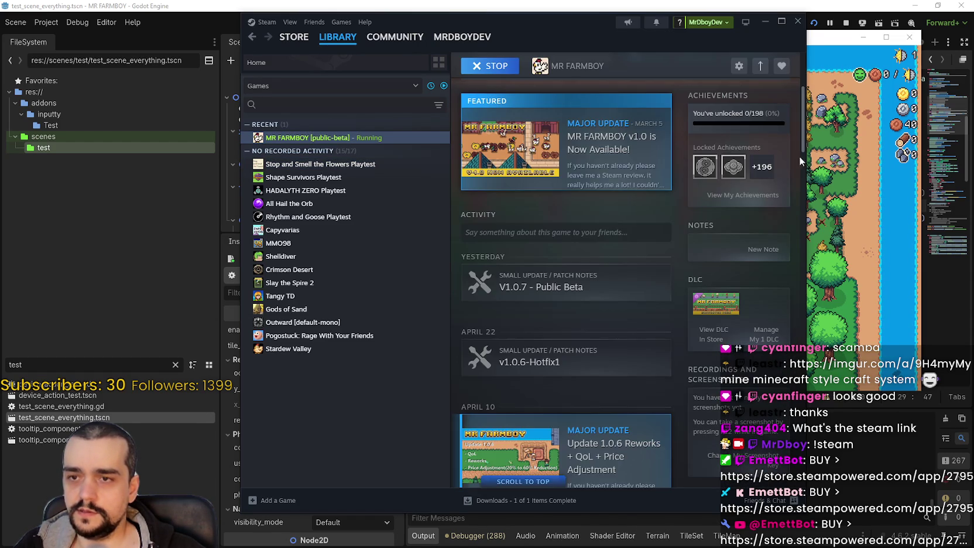
scroll(727, 227, up, 4)
click(797, 22)
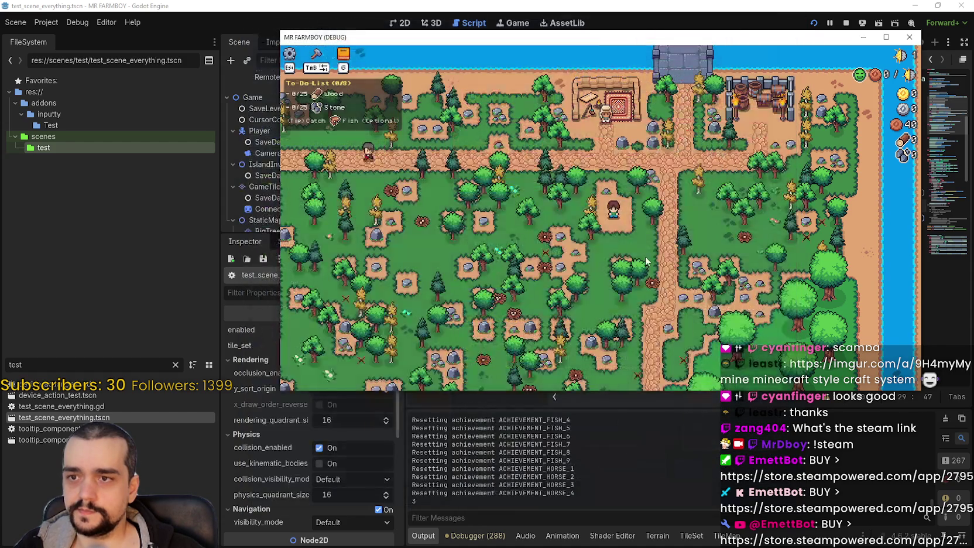
Step: Quit the game, comment lines 29–30 back out, save, and run the project again
key(Escape)
click(609, 286)
mouse_move(790, 224)
mouse_down()
mouse_move(921, 219)
mouse_move(578, 210)
mouse_up()
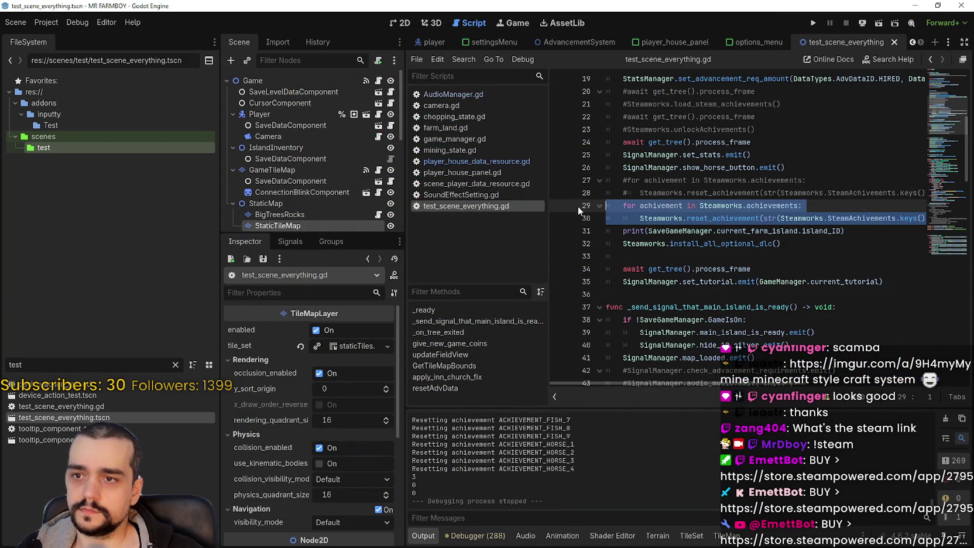
key(ctrl+k)
key(ctrl+s)
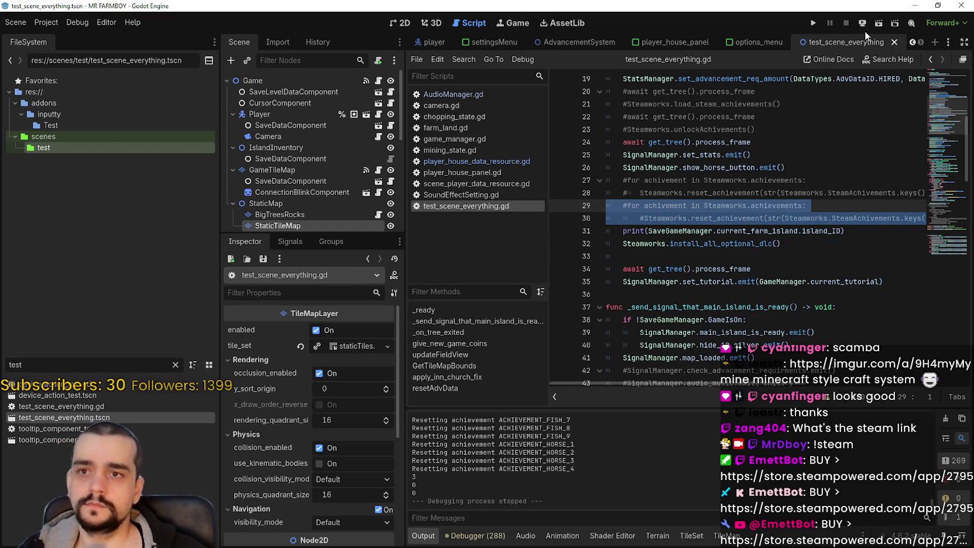
click(813, 27)
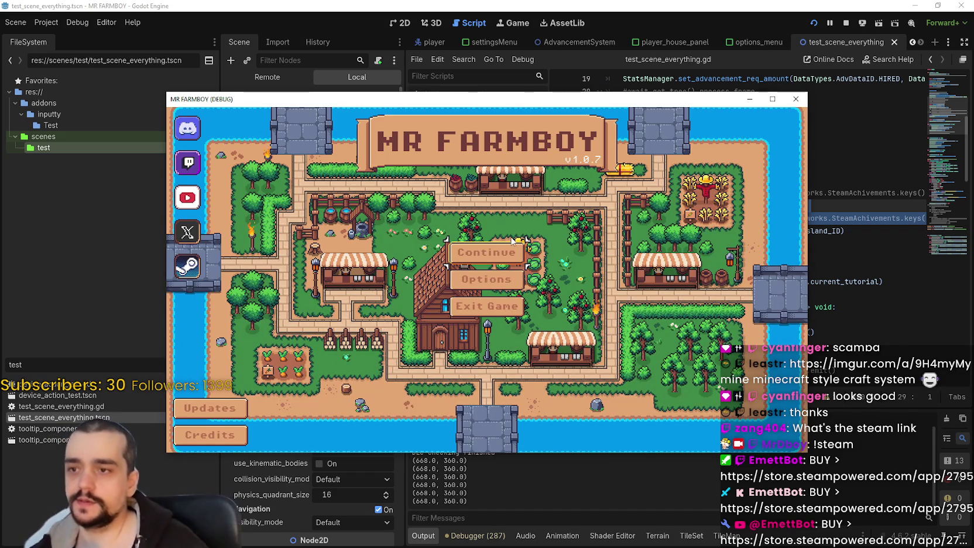
Step: Open the save list from Continue and delete Save 6
click(490, 253)
scroll(499, 302, down, 5)
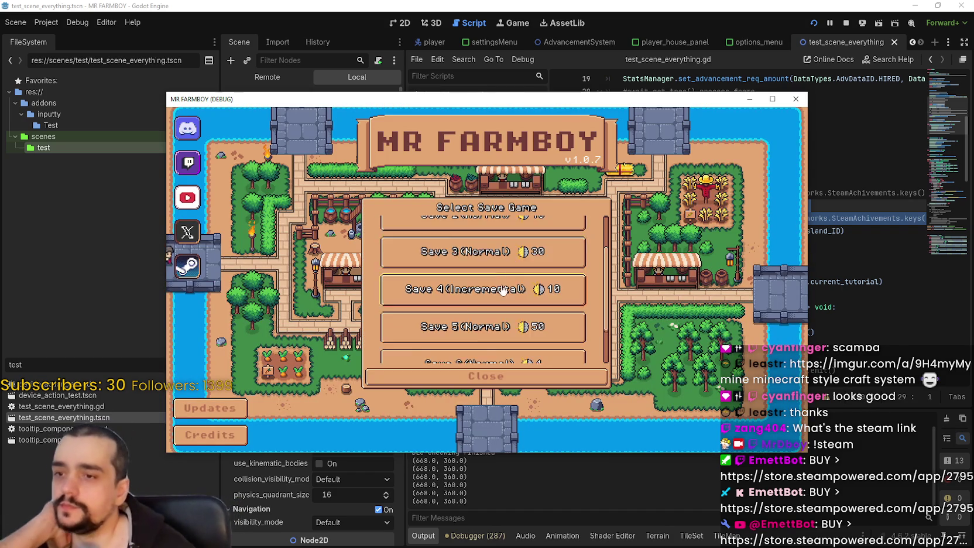
click(498, 302)
click(418, 300)
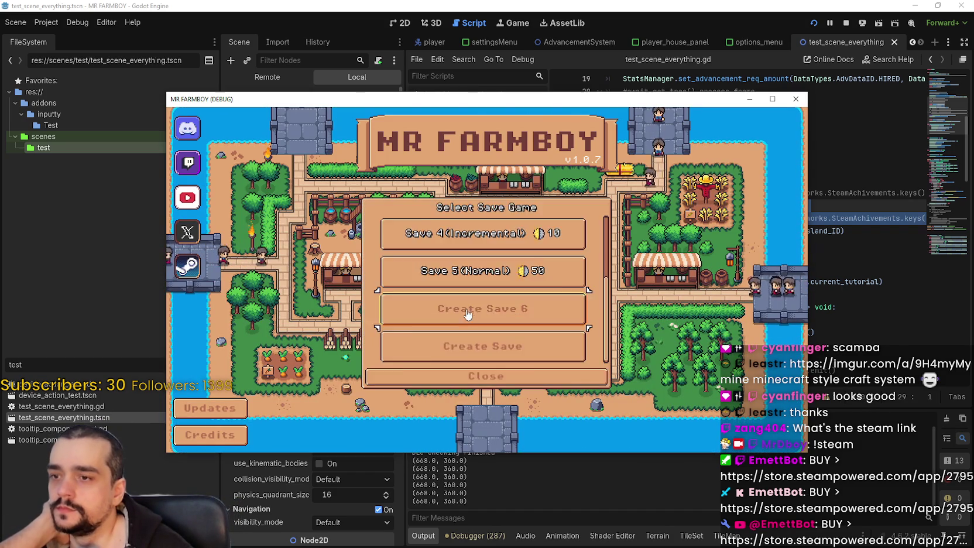
Step: Create a Cozy Economy save in The Endless mode and dismiss the King's letter
click(496, 308)
click(486, 236)
click(606, 310)
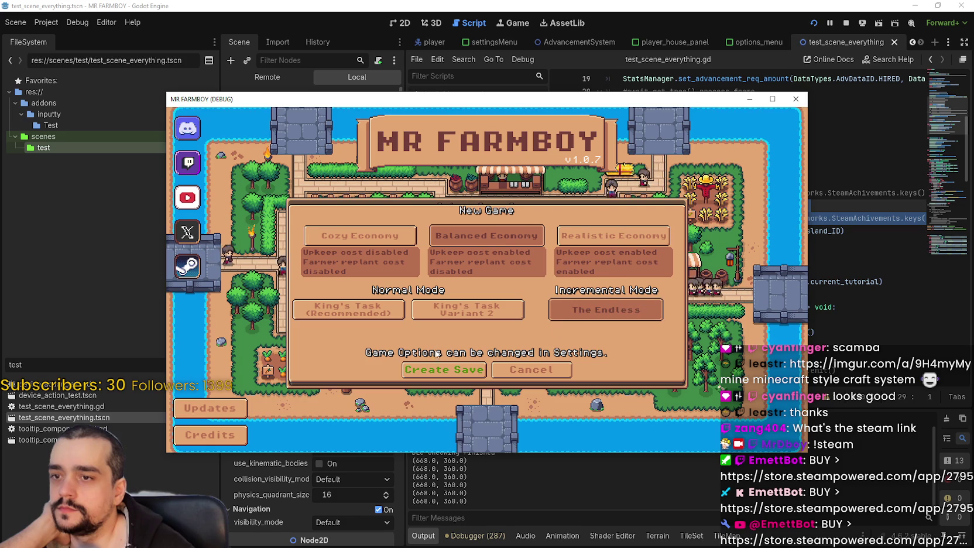
click(381, 237)
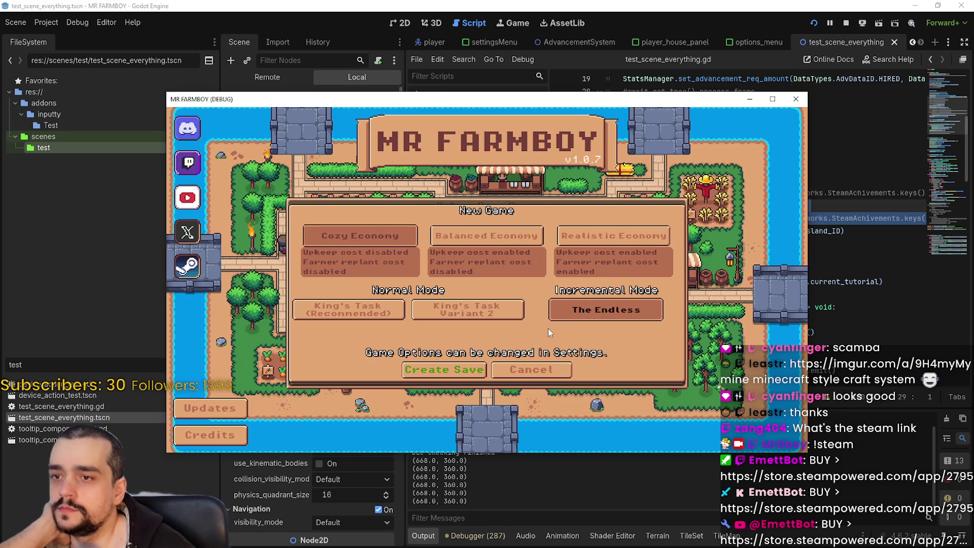
click(445, 371)
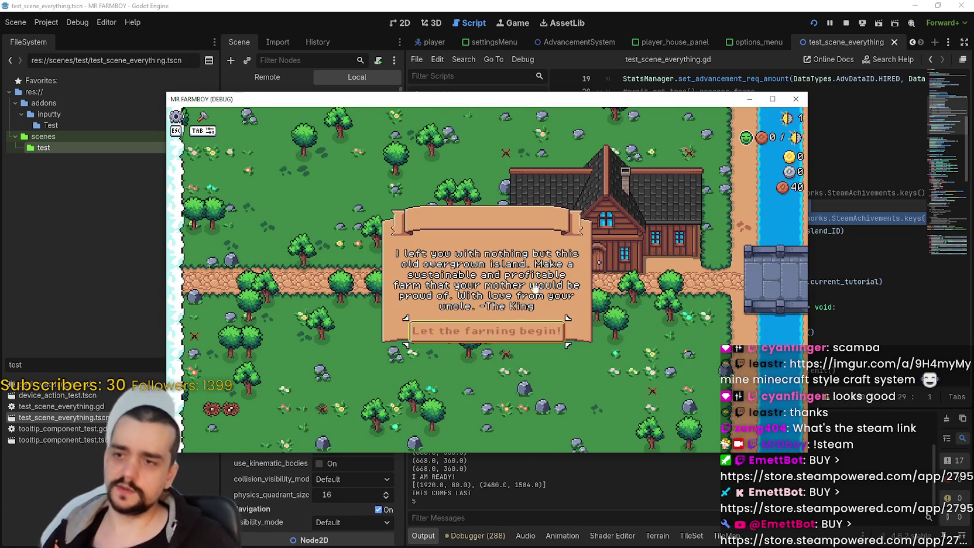
click(525, 332)
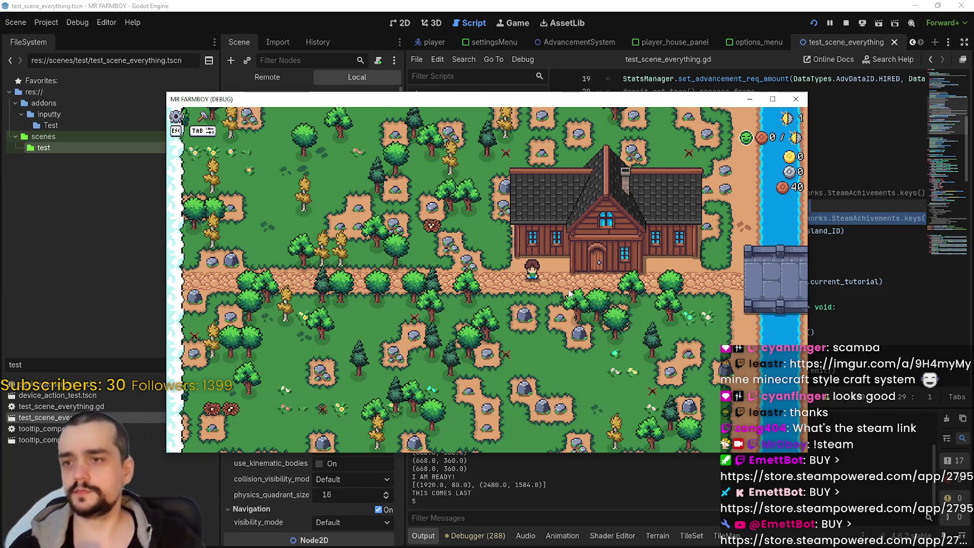
Step: Walk along the path, chopping trees for logs and harvesting bushes
key(d)
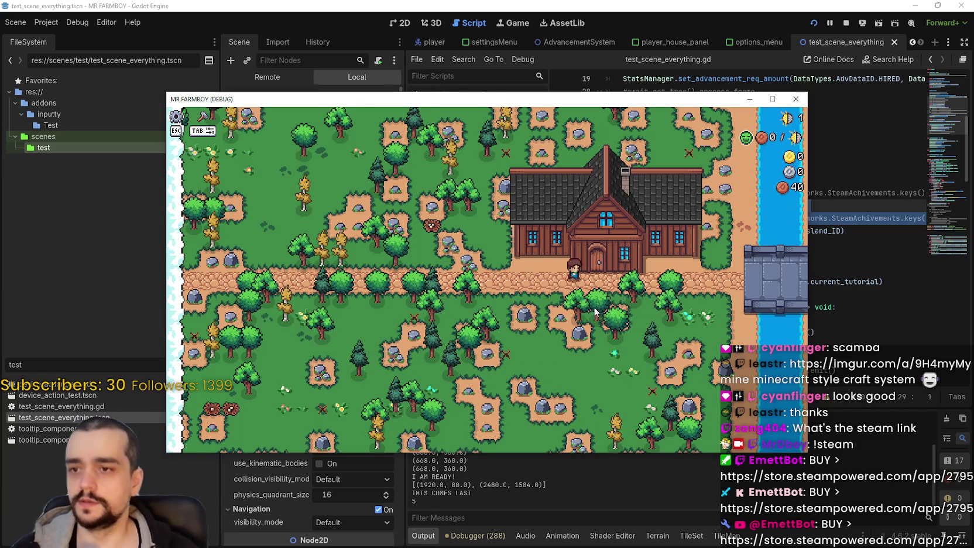
key(s)
key(w)
key(a)
click(773, 99)
key(a)
key(space)
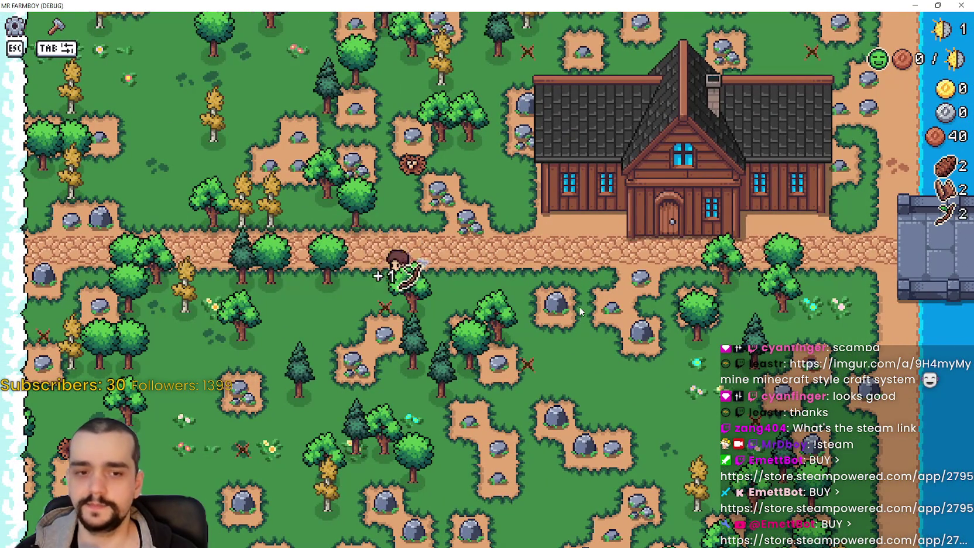
key(w)
key(a)
key(space)
key(d)
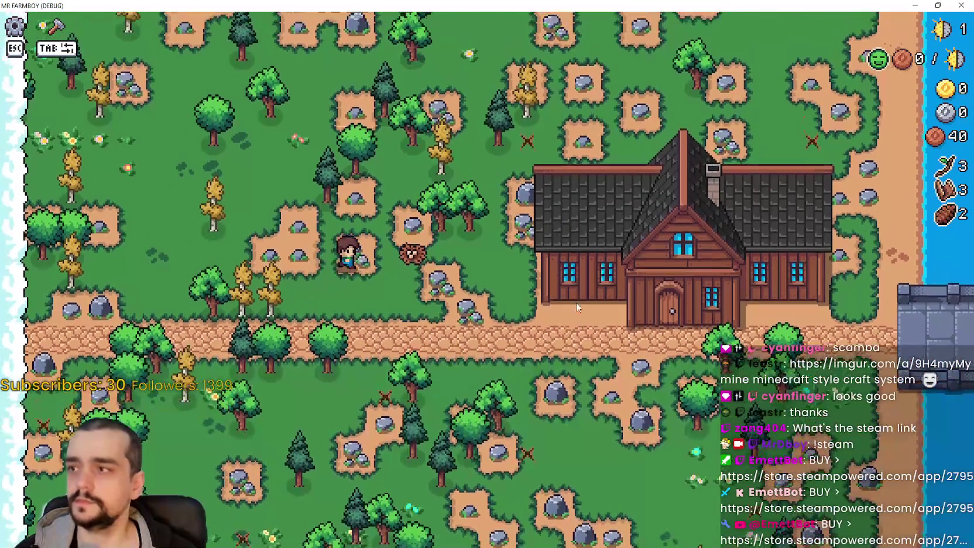
key(space)
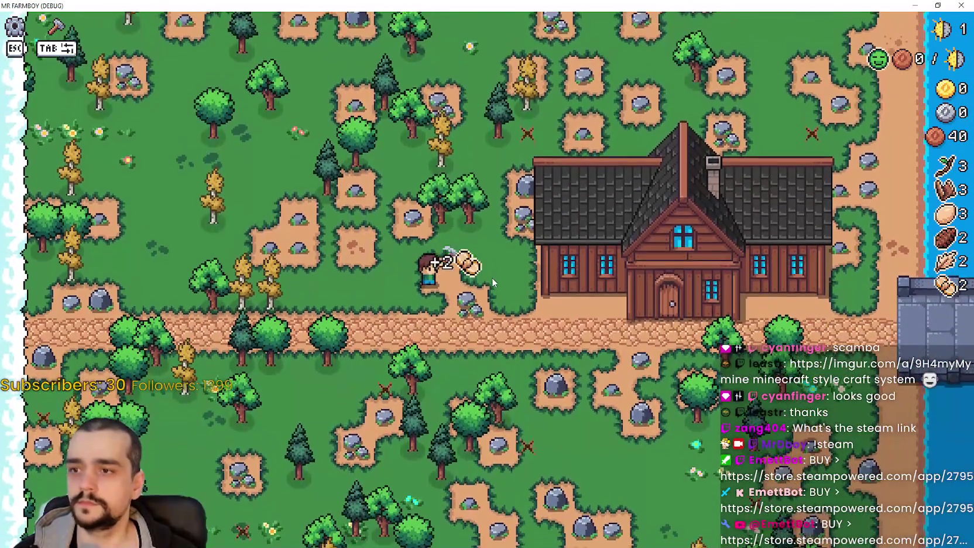
Step: Gather items near the house door and just off the path
key(s)
key(d)
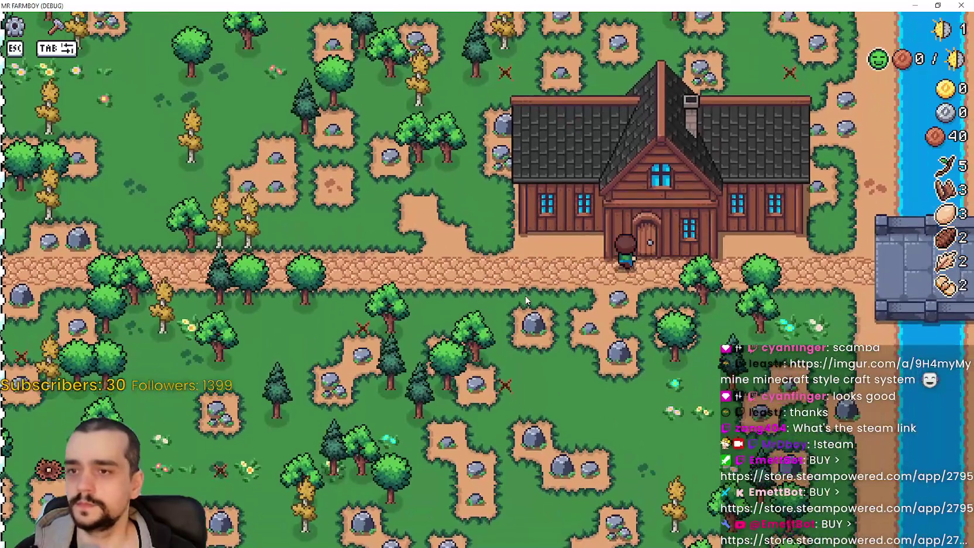
key(s)
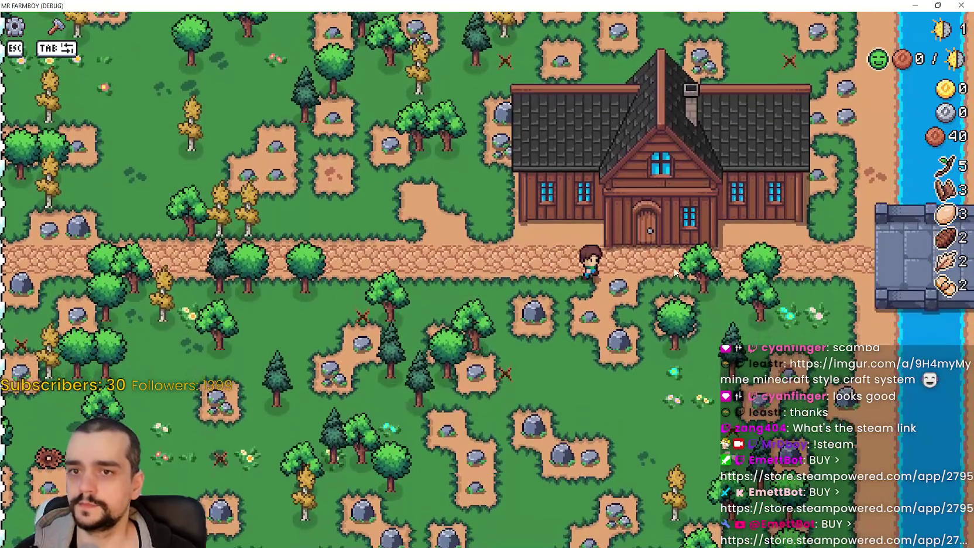
key(space)
key(d)
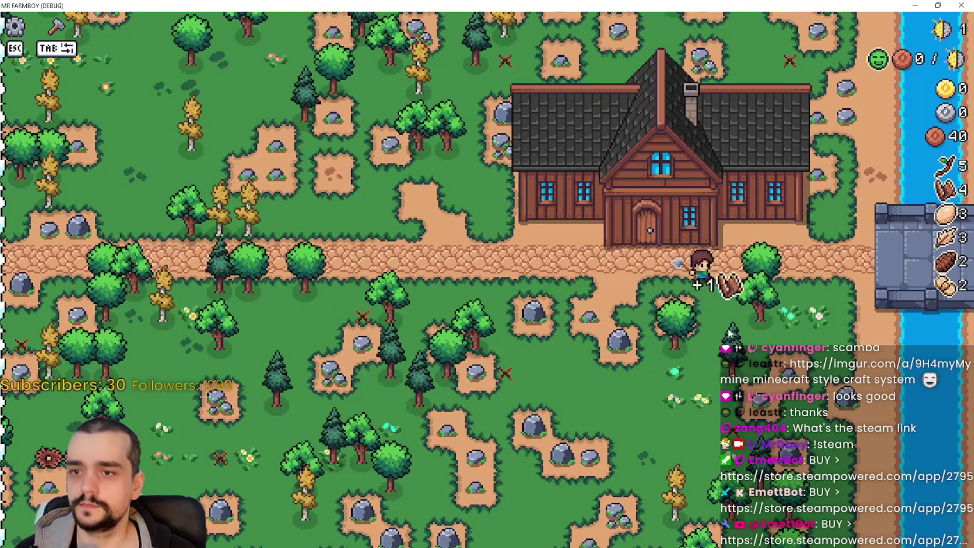
key(s)
key(space)
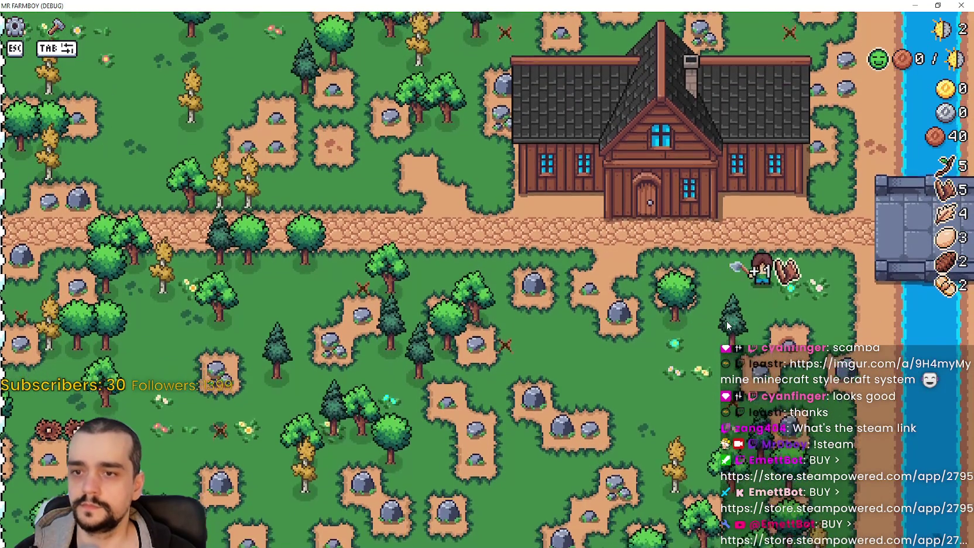
Step: Walk to the riverbank, cast the line and reel in a fish
key(d)
key(s)
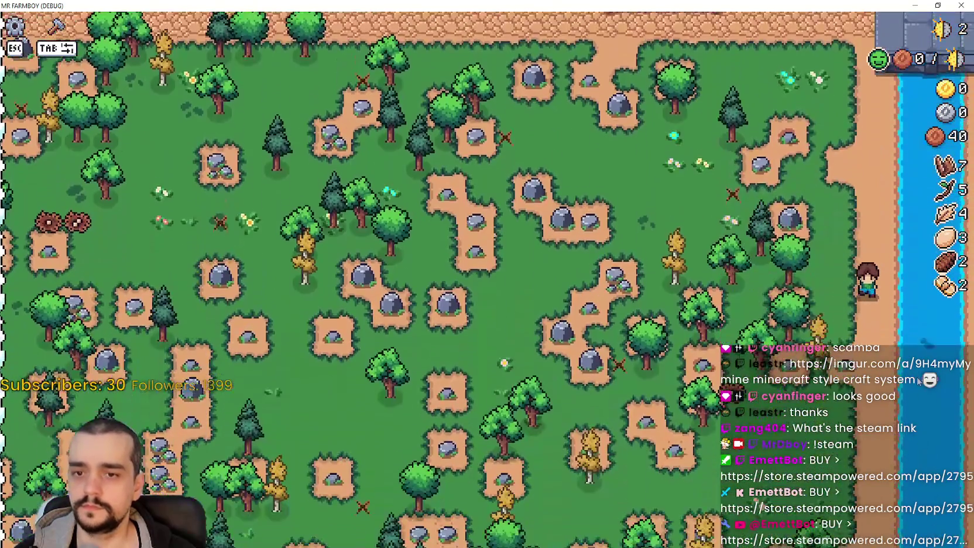
key(d)
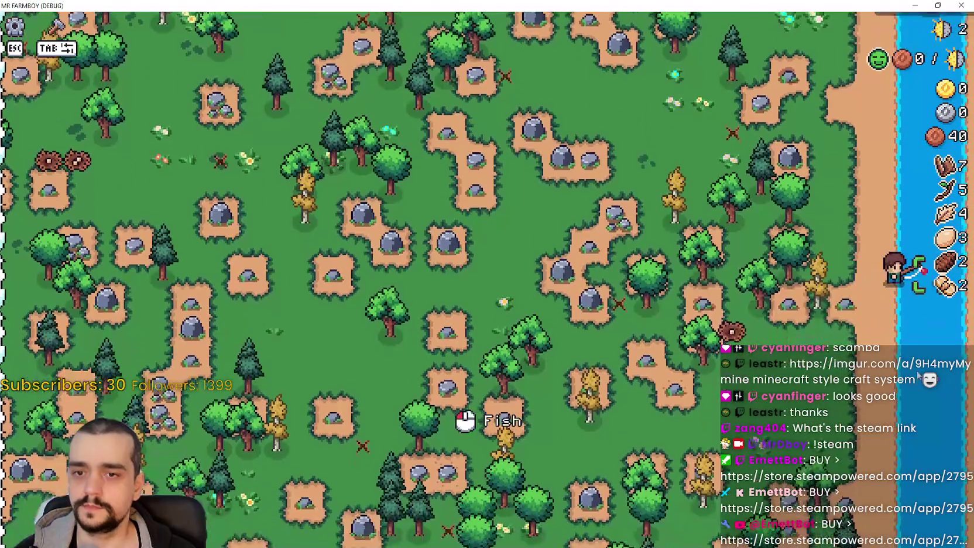
click(911, 365)
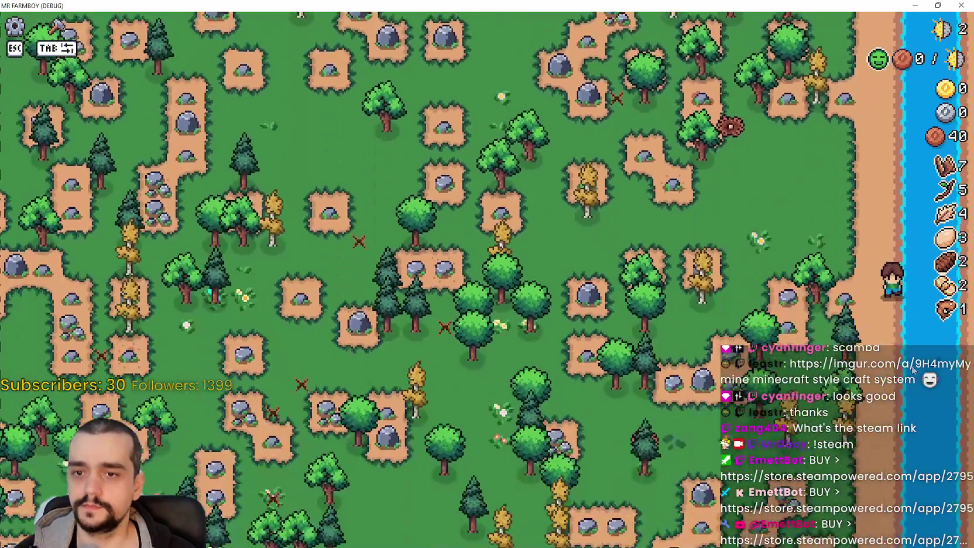
click(912, 366)
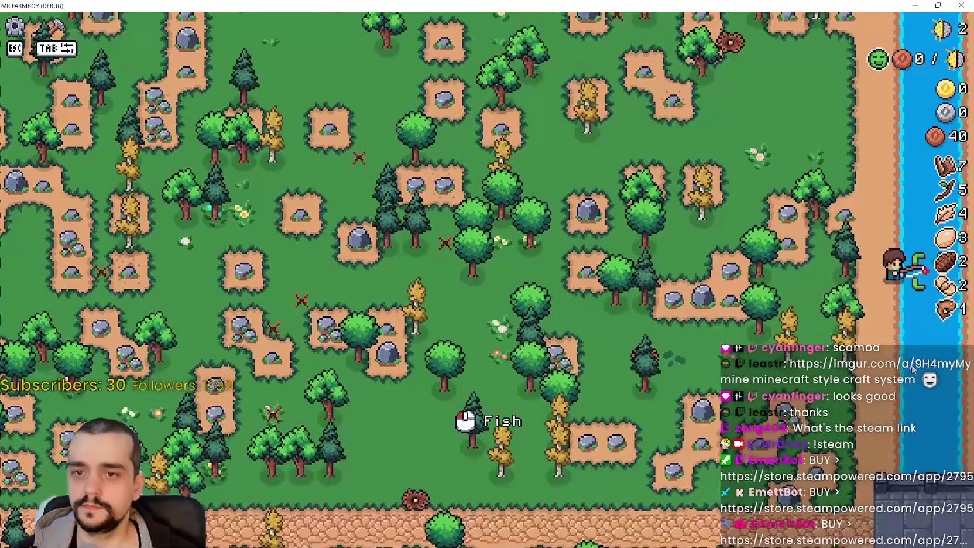
click(911, 366)
Step: Head south along the river to the bridge and harvest an item, raising its count to 6
key(s)
key(s)
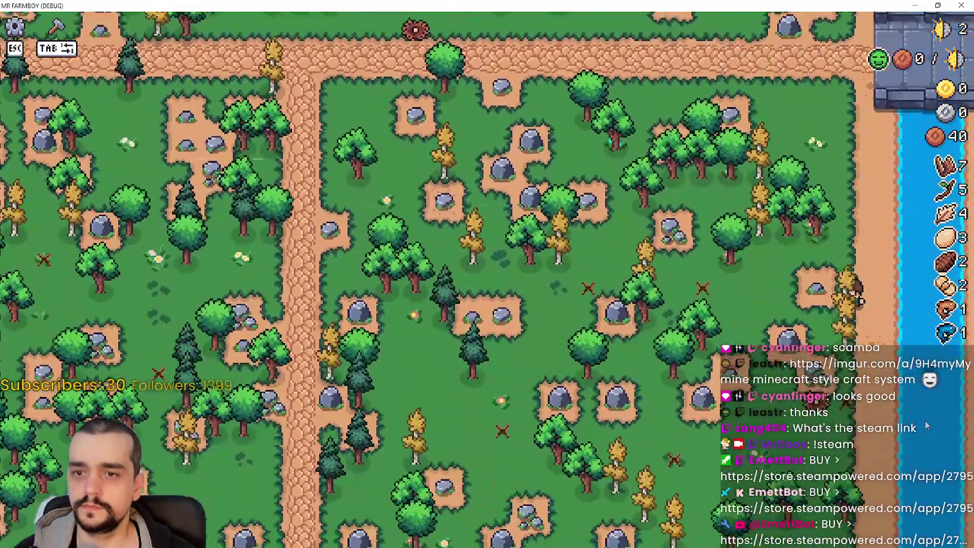
key(s)
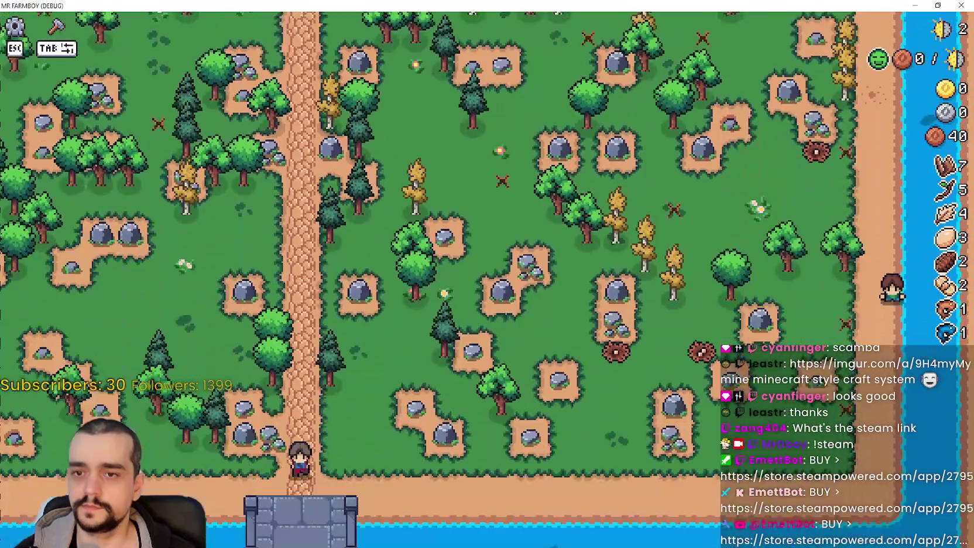
key(s)
key(a)
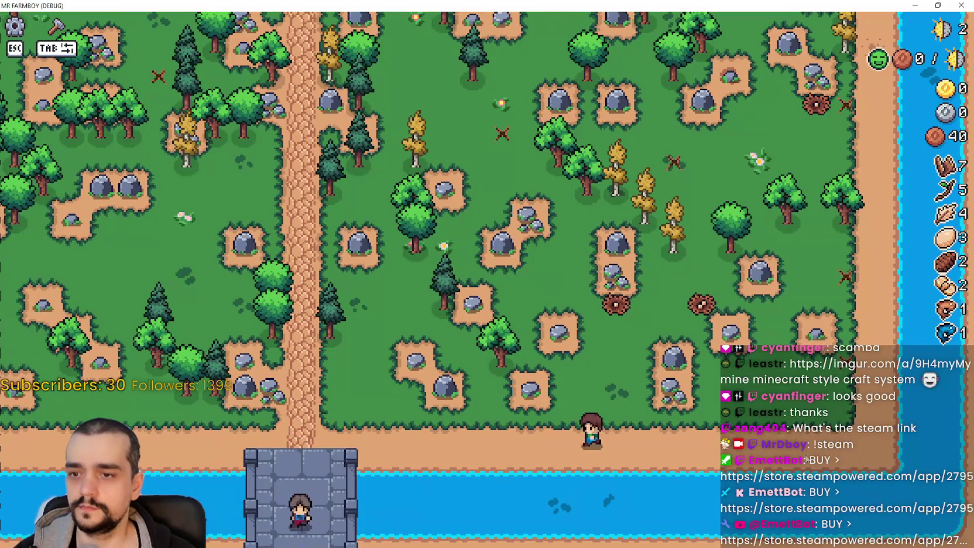
key(s)
key(d)
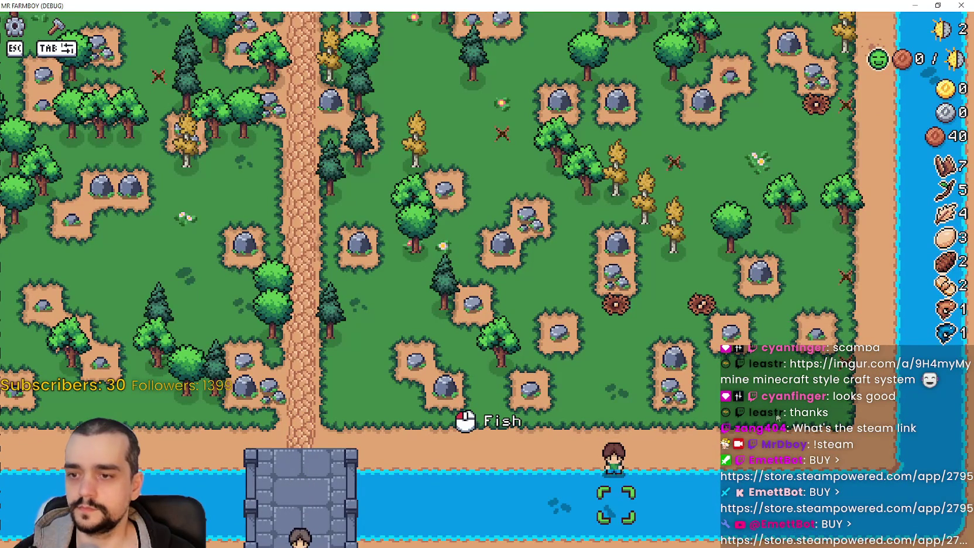
click(646, 386)
key(a)
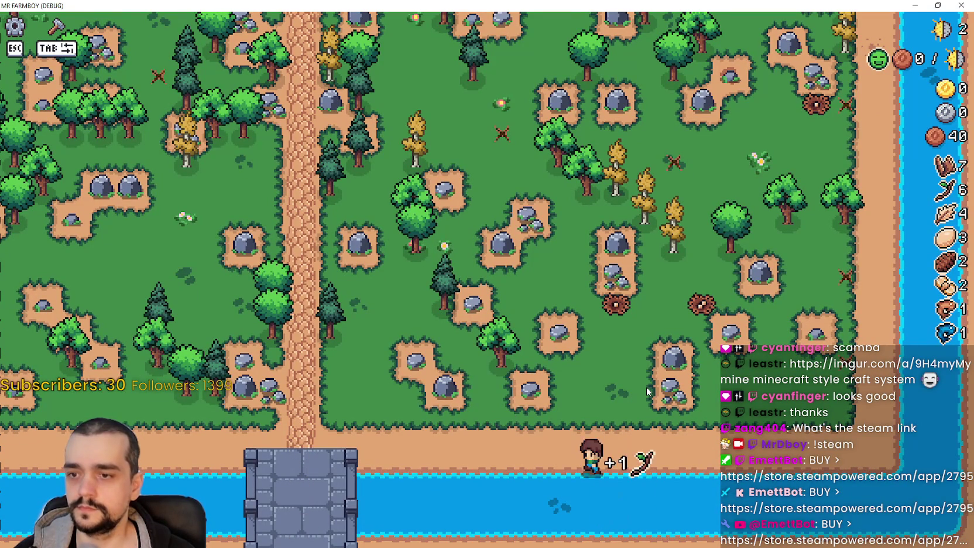
Step: Walk north past the farmhouse to the riverbank and on up the river
key(w)
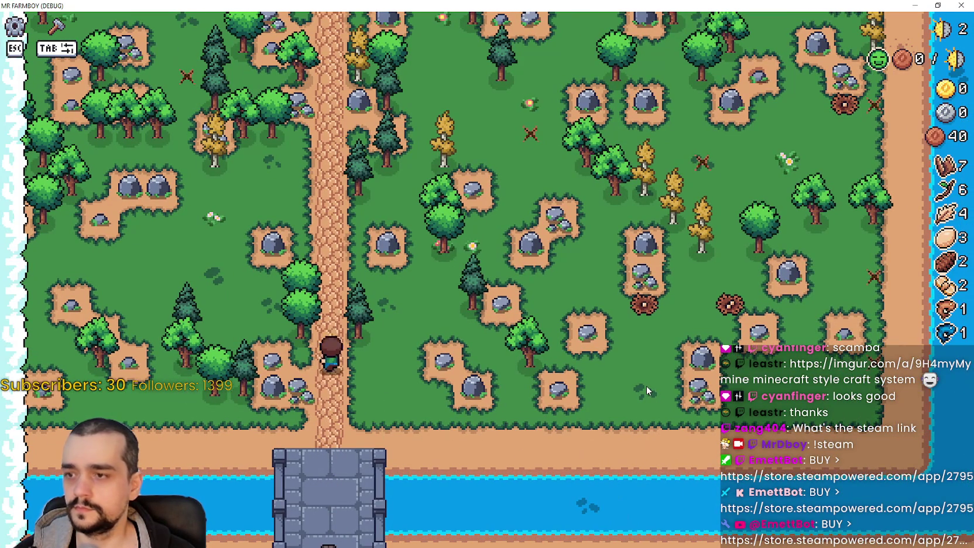
key(w)
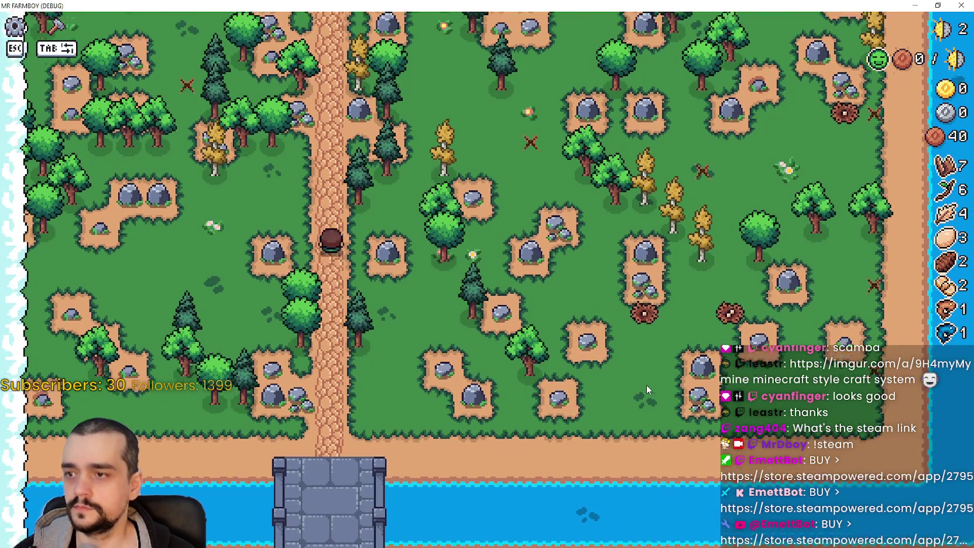
key(w)
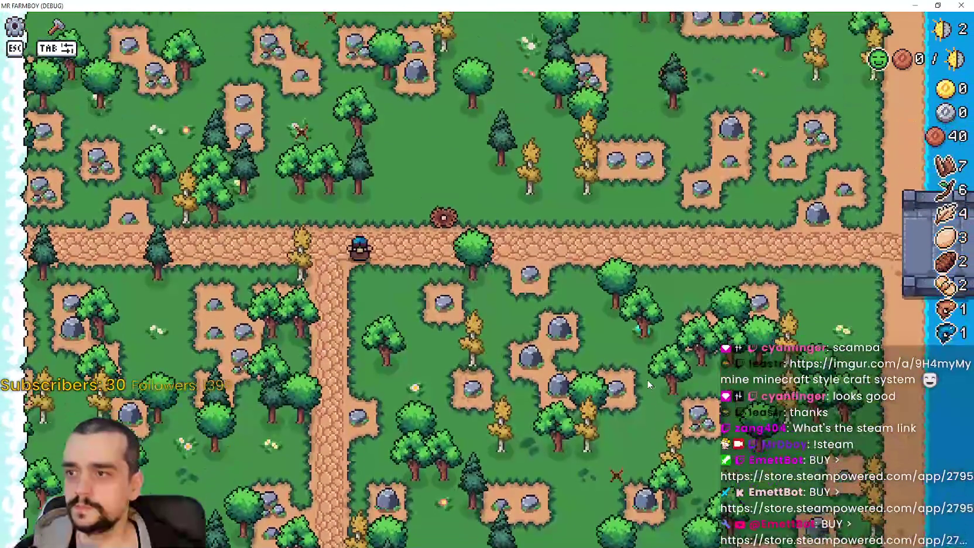
key(d)
key(w)
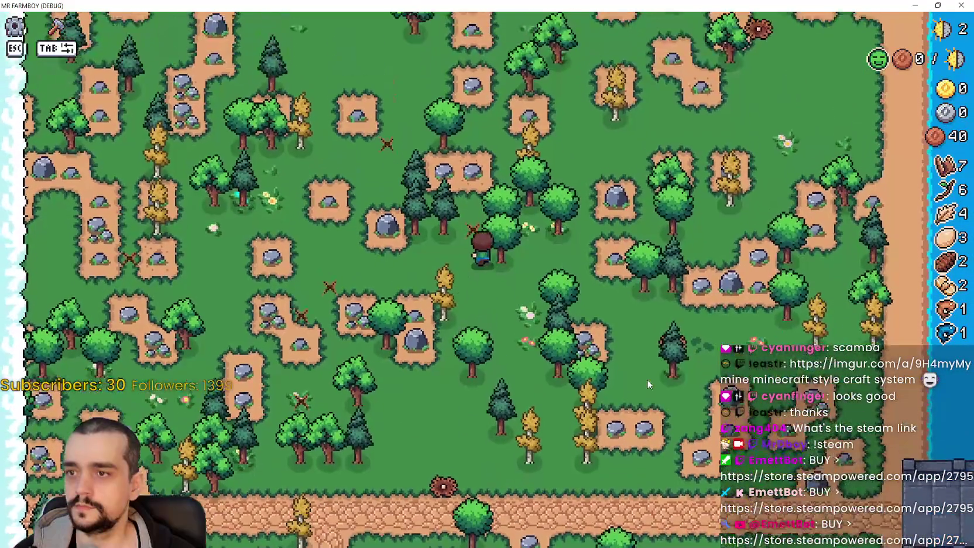
key(w)
key(a)
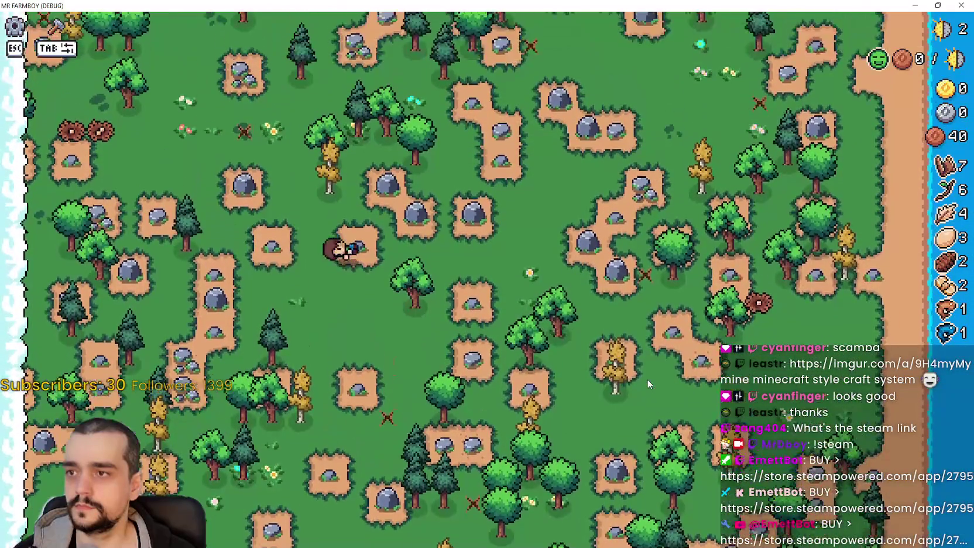
key(w)
key(d)
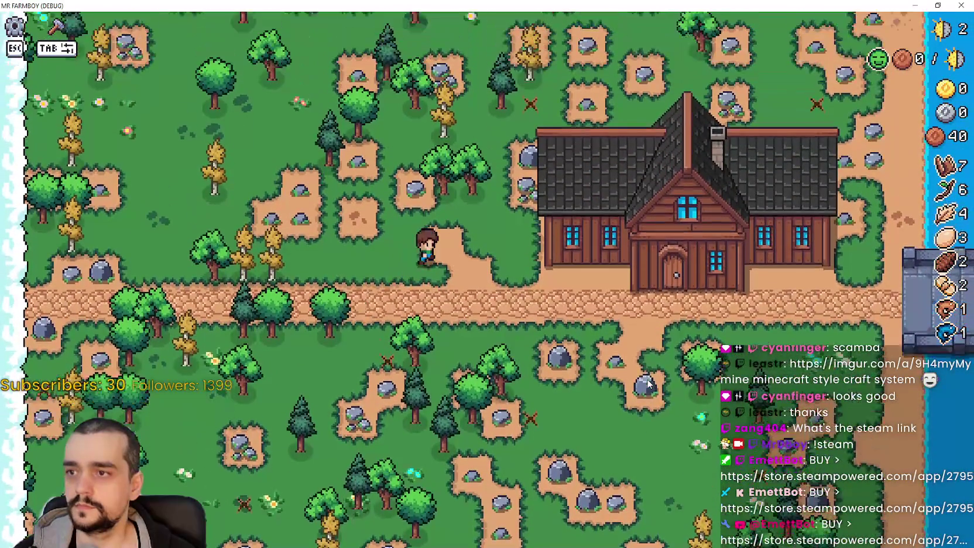
key(w)
key(d)
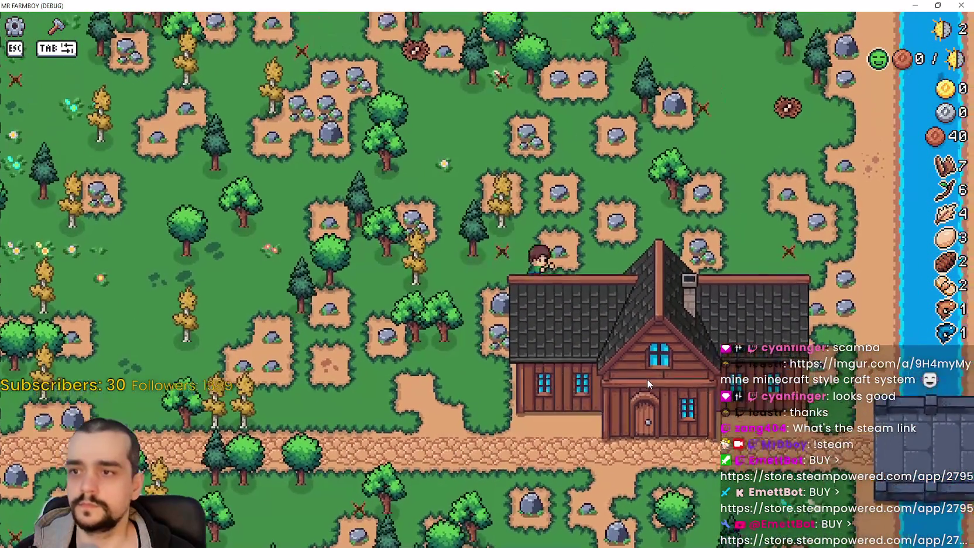
key(w)
key(d)
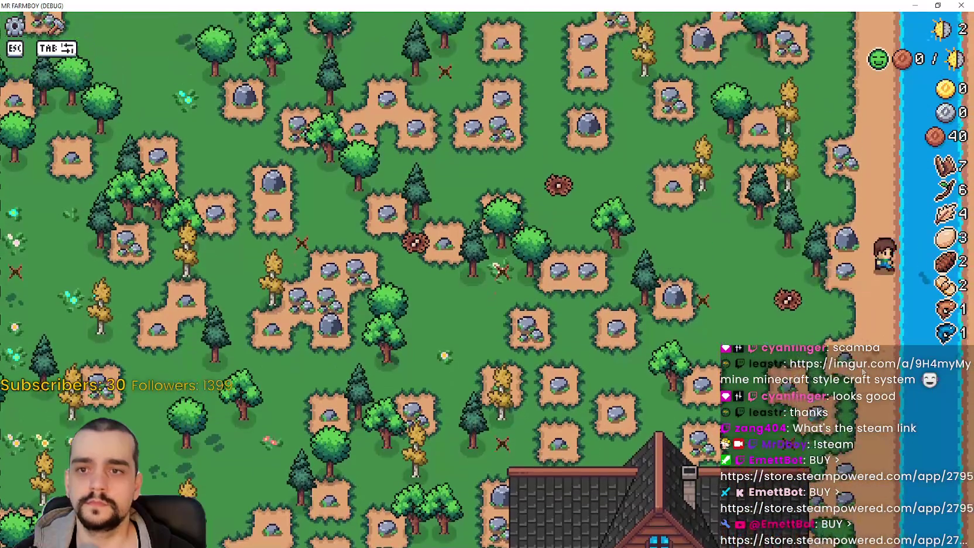
key(w)
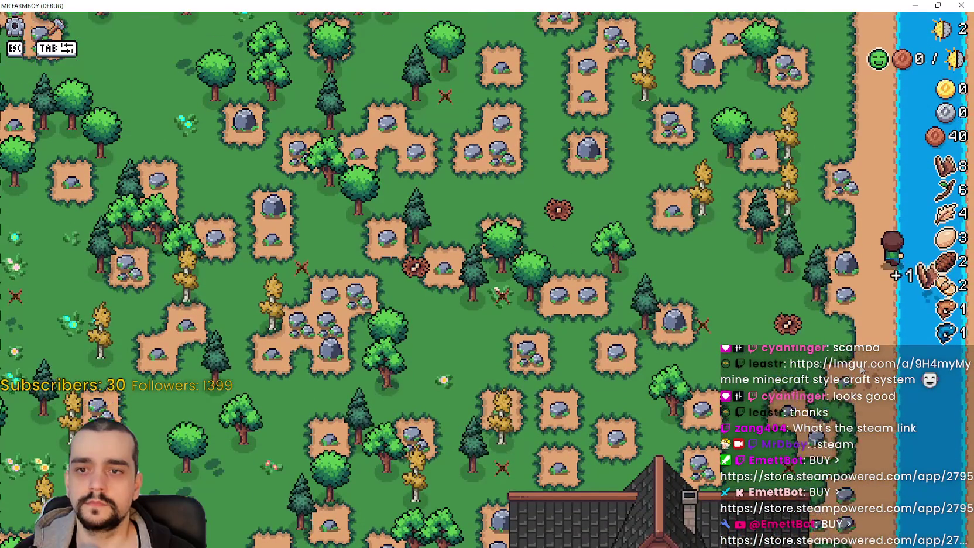
key(w)
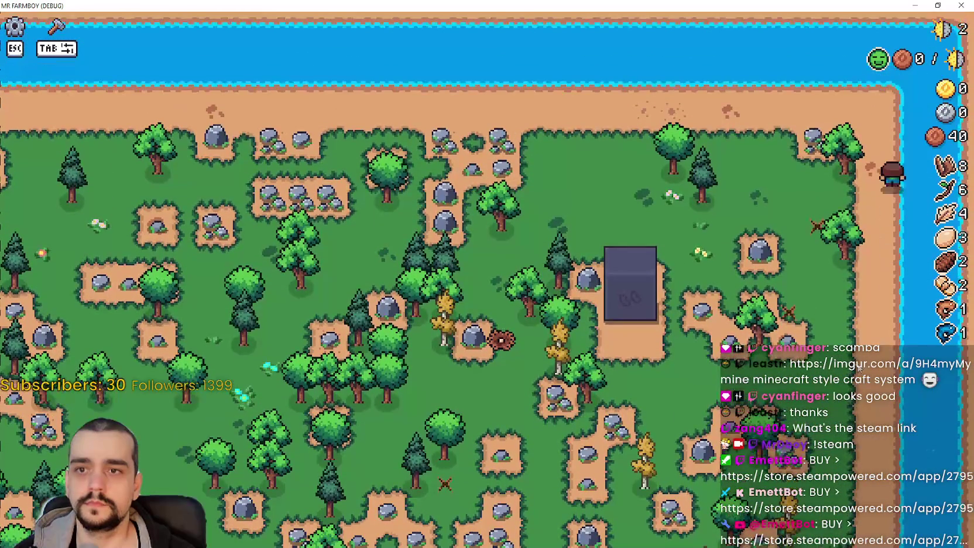
Step: Collect items along the top path and mine a rock, heading back south toward the house
key(a)
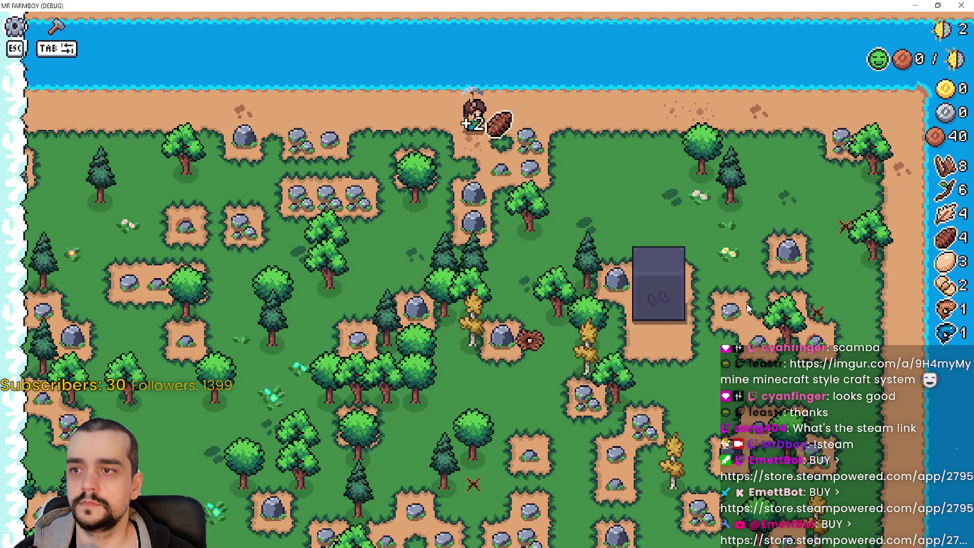
key(d)
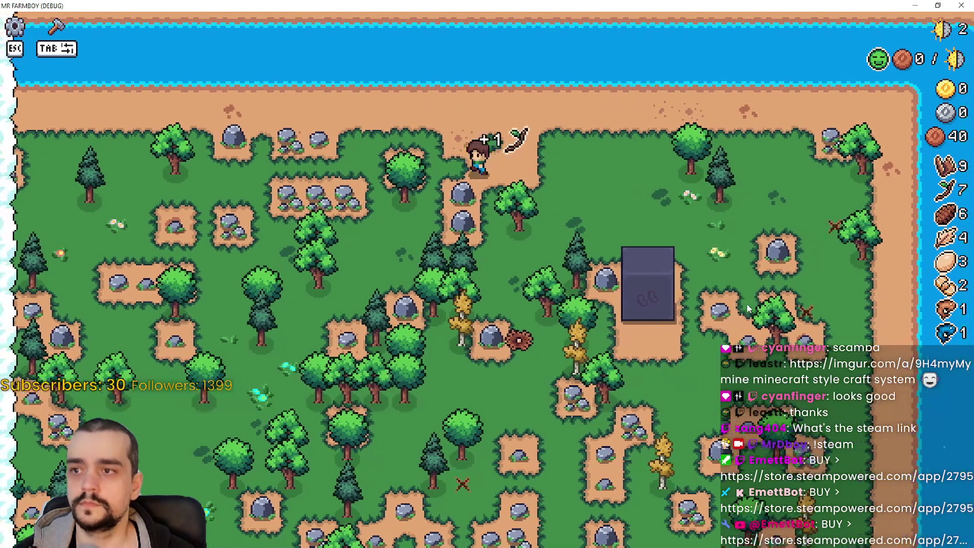
key(s)
key(d)
key(s)
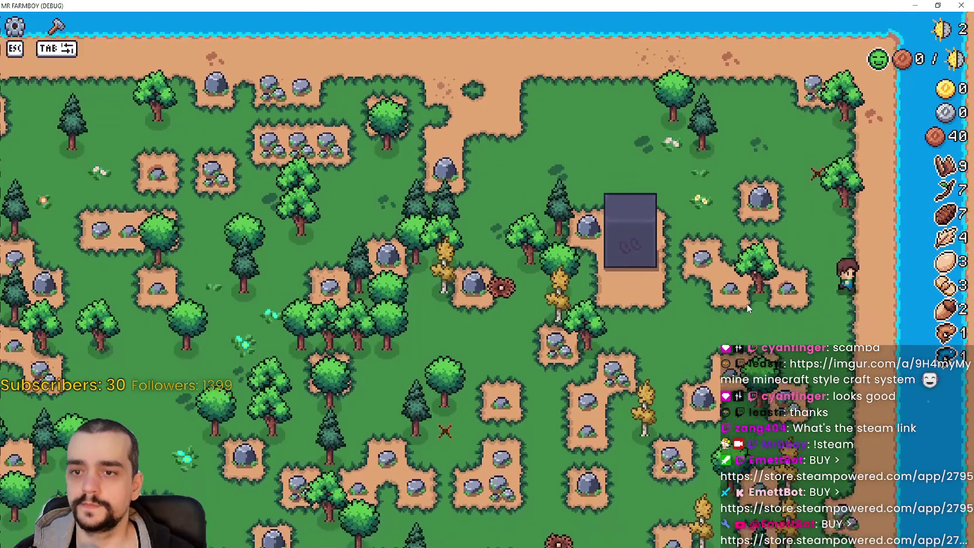
key(s)
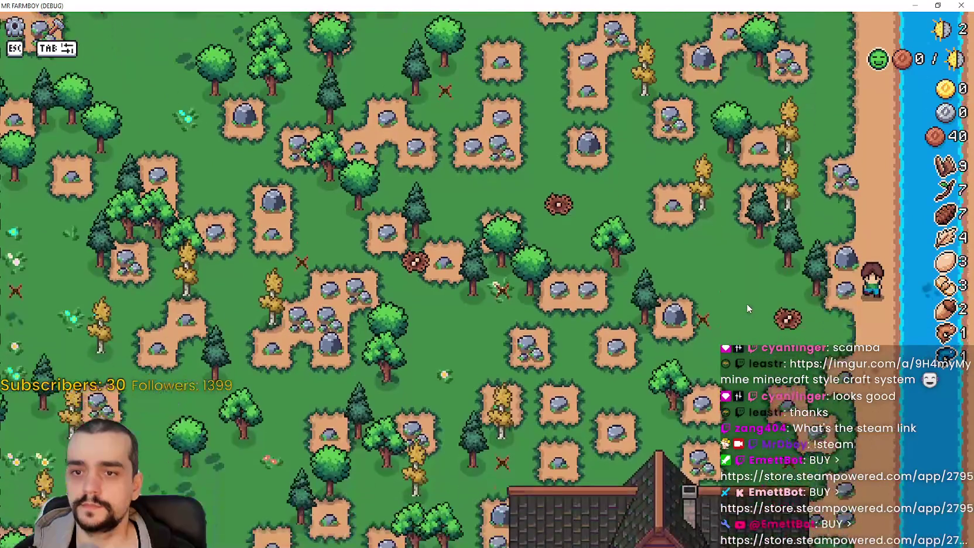
key(s)
Step: Pick up wood (count now 10) and a leaf near the house
key(a)
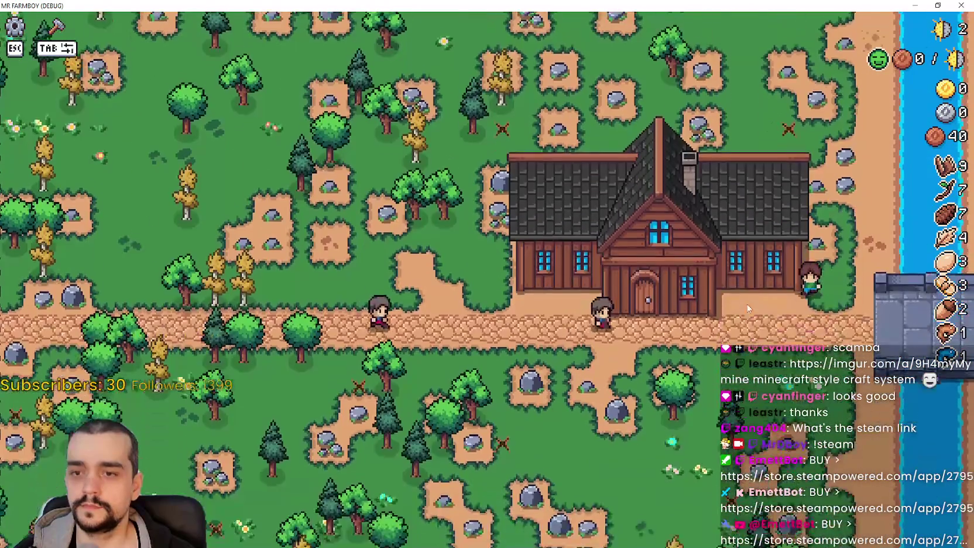
key(s)
key(a)
key(s)
key(a)
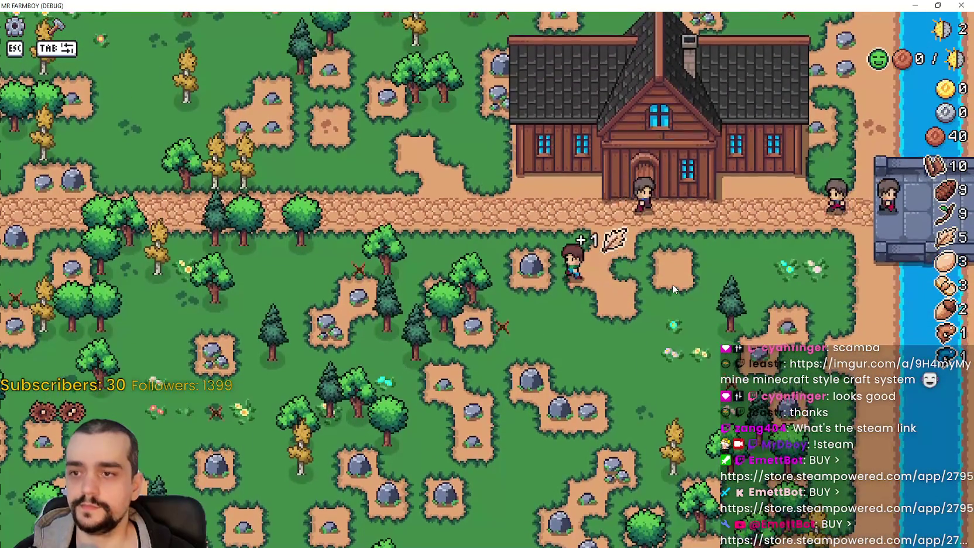
key(d)
key(Tab)
key(Tab)
Step: Unlock the Market, Upkeep, Farm Tile and Wheat advancements at the Player House
key(e)
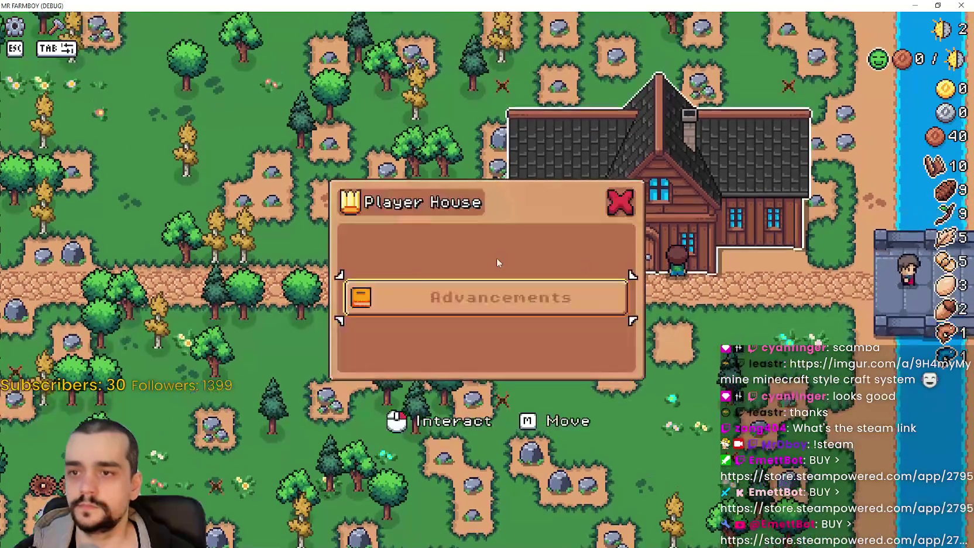
click(423, 306)
mouse_move(151, 275)
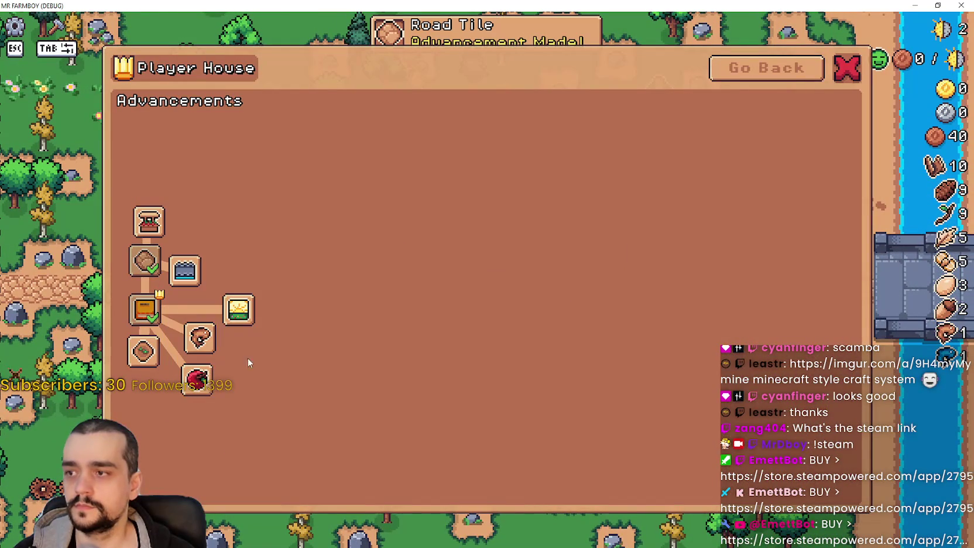
click(149, 222)
click(186, 220)
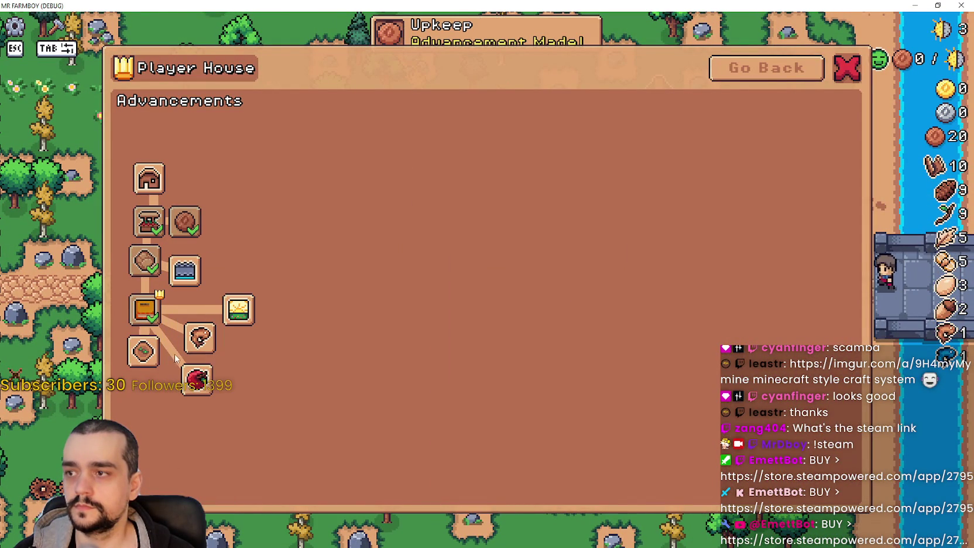
click(143, 351)
click(156, 391)
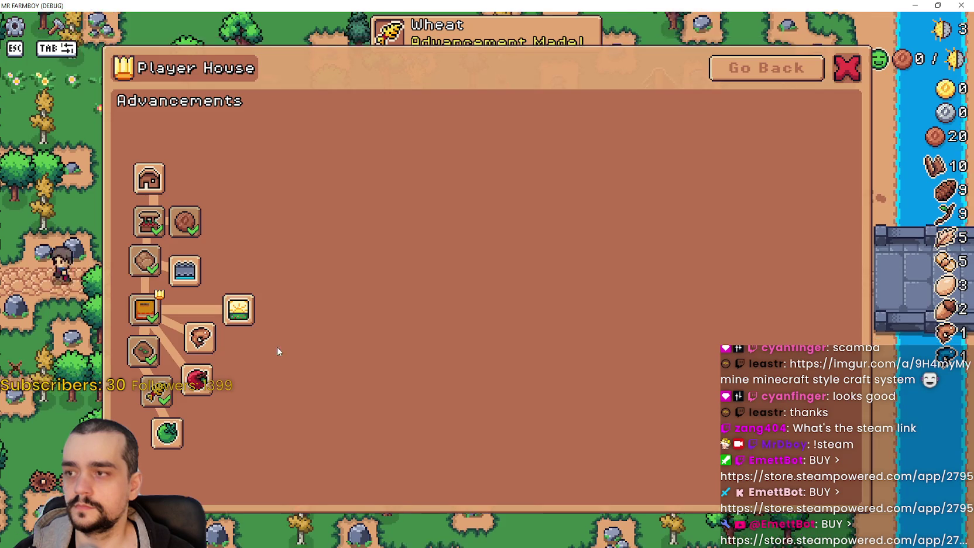
key(Escape)
Step: Build a Market on the path from the crafting panel
key(Tab)
click(35, 369)
key(w)
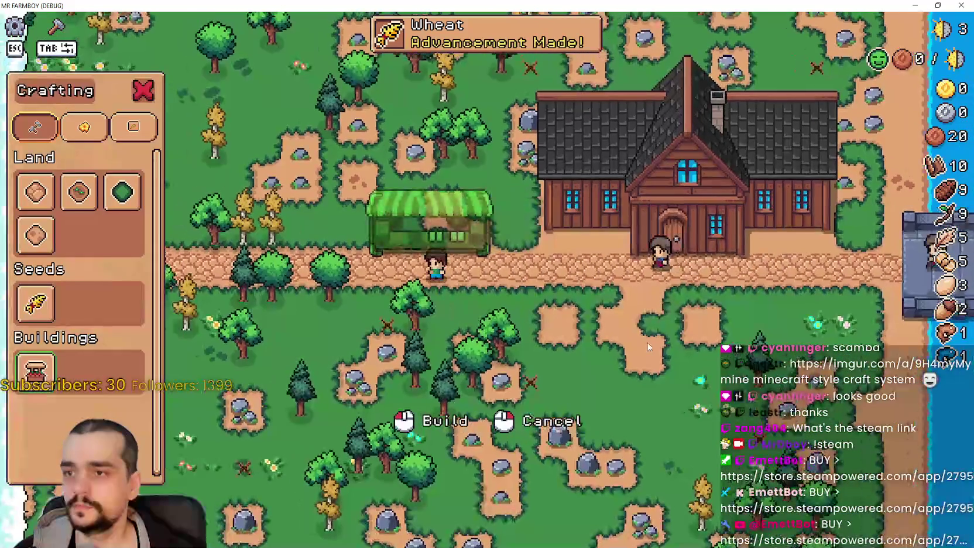
click(648, 343)
Step: Sell Fish II and Fish I at the new Market, then switch to the Godot editor
key(e)
click(514, 255)
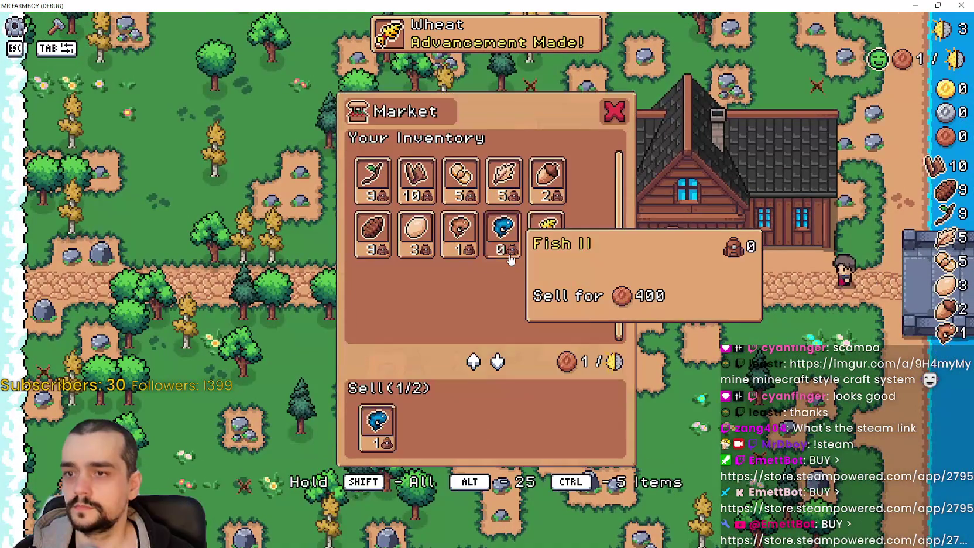
click(510, 255)
key(Escape)
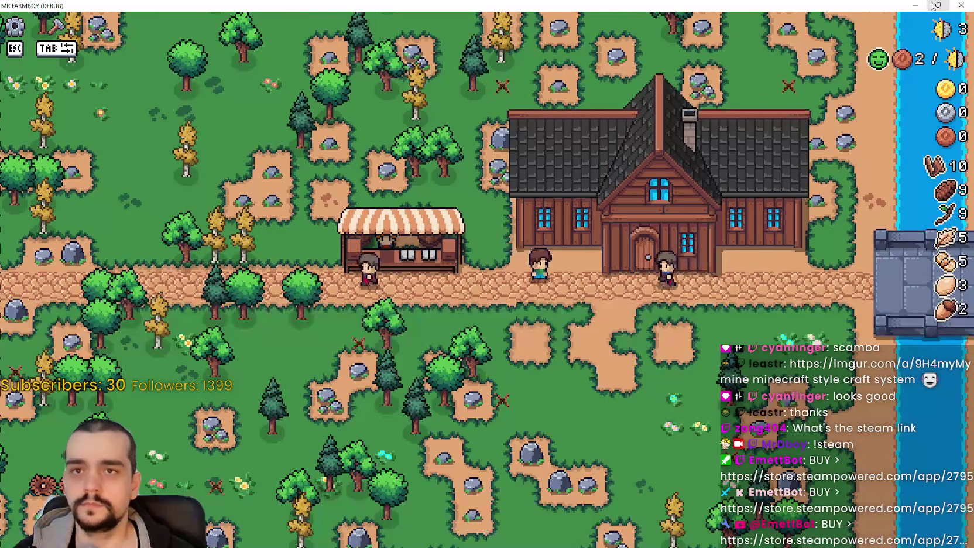
click(939, 5)
click(255, 81)
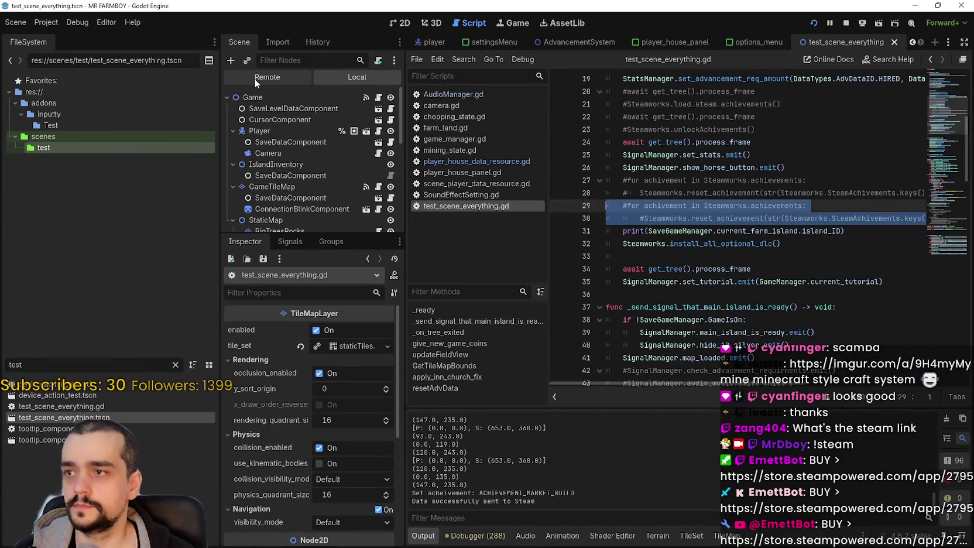
Step: In the remote inspector, set InventoryManager's inventory key 57 to 343434334
key(alt+Tab)
click(438, 5)
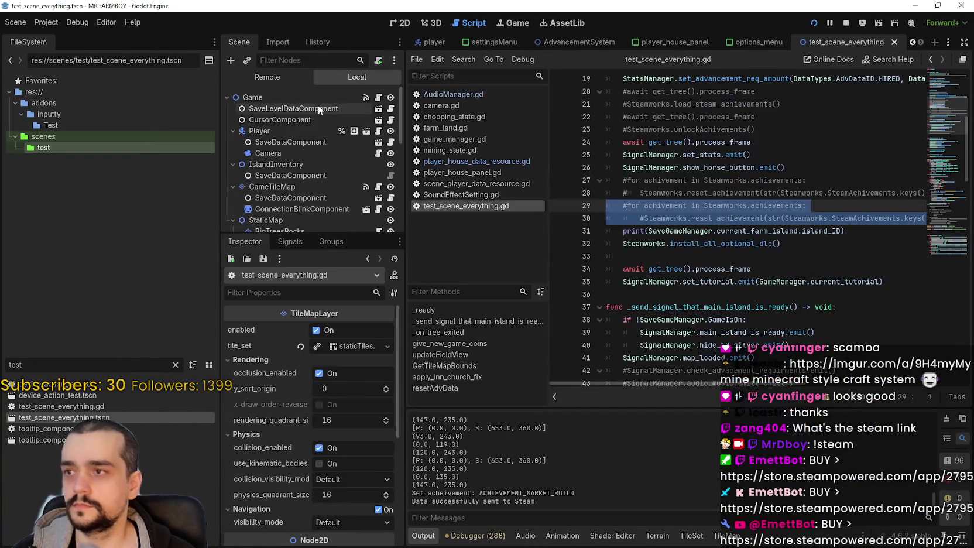
click(285, 78)
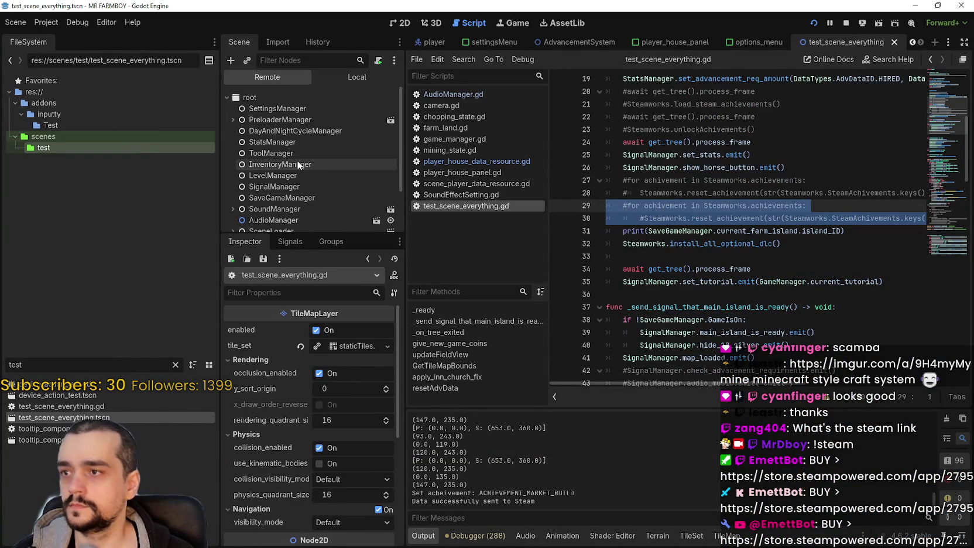
click(275, 165)
click(346, 324)
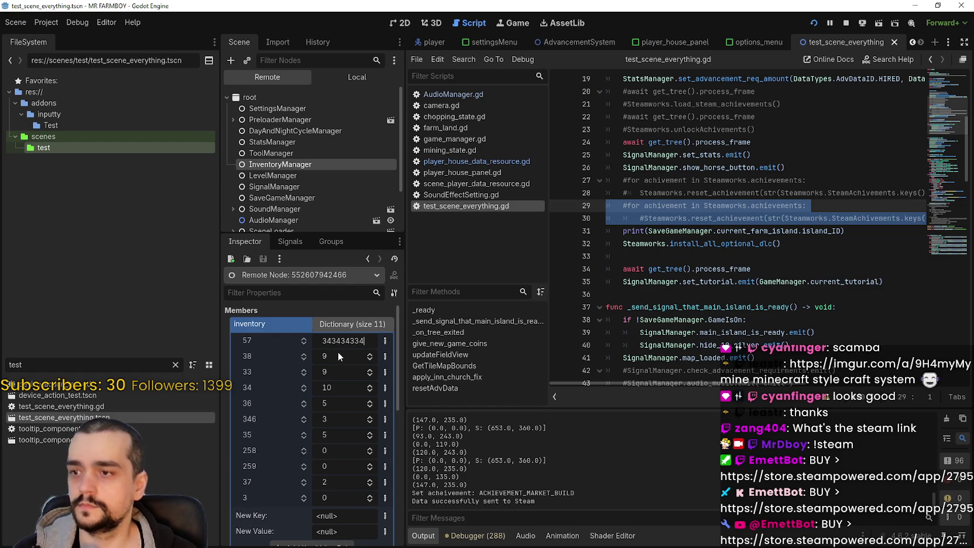
key(Return)
Step: Switch the Scene dock back to Local and return to the paused game
click(352, 79)
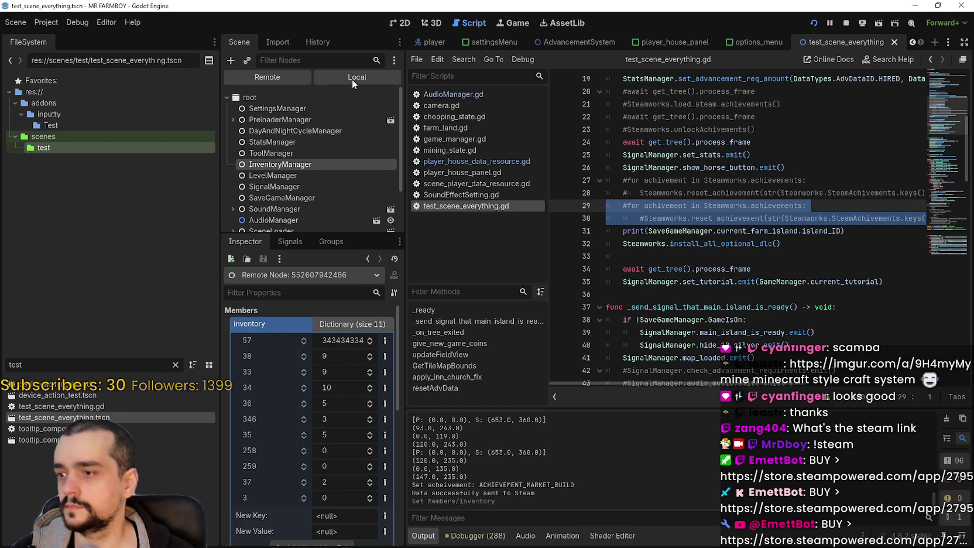
click(309, 175)
key(alt+Tab)
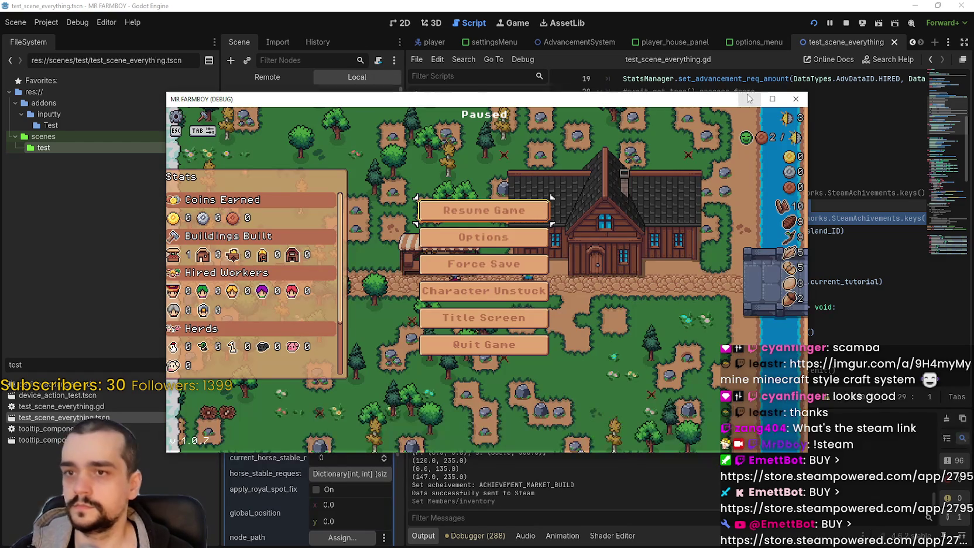
Step: Maximize and resume the game, then open the Player House advancements tree
click(772, 101)
key(Escape)
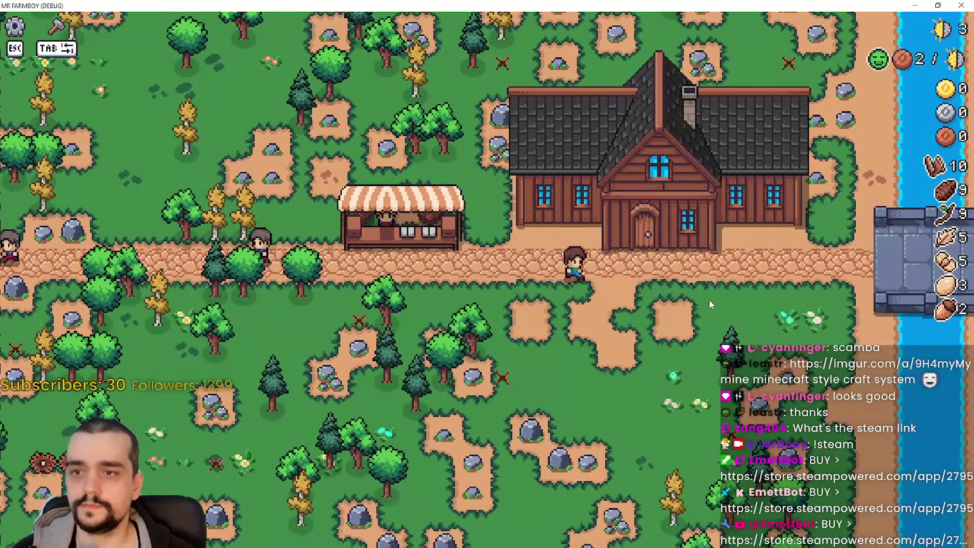
click(709, 299)
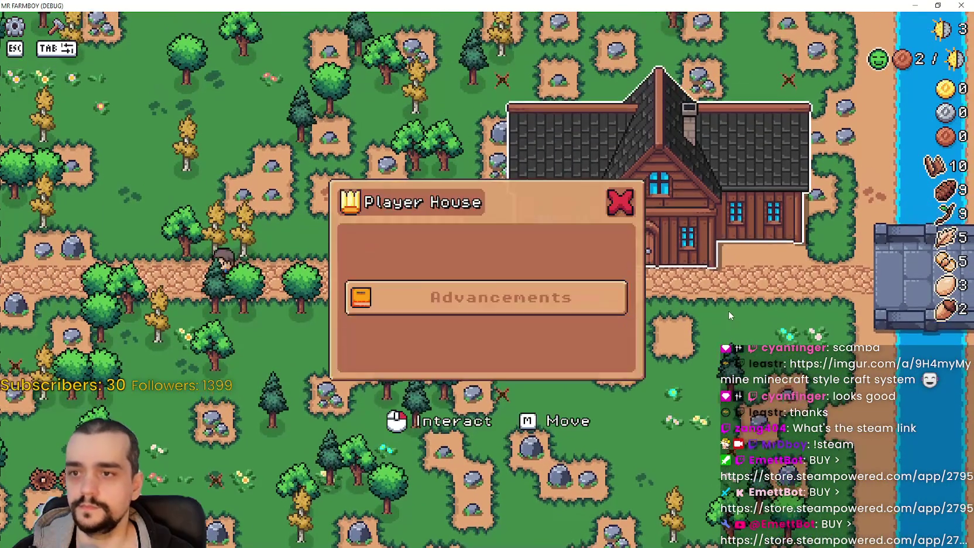
click(469, 299)
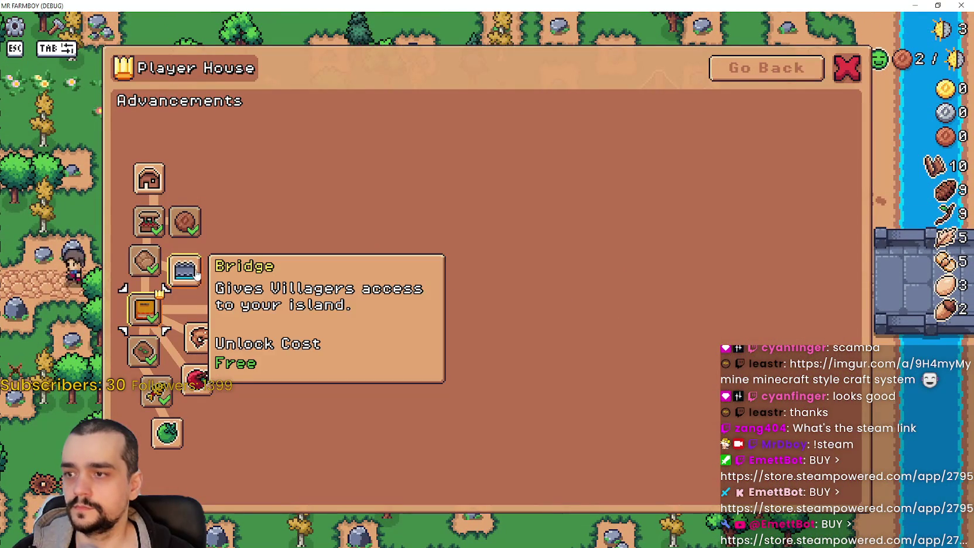
Step: Unlock Fish, Green Tomato, Island Expansion I, Animal Tile, Decorations, Coop and the gift-shaped advancement
click(200, 336)
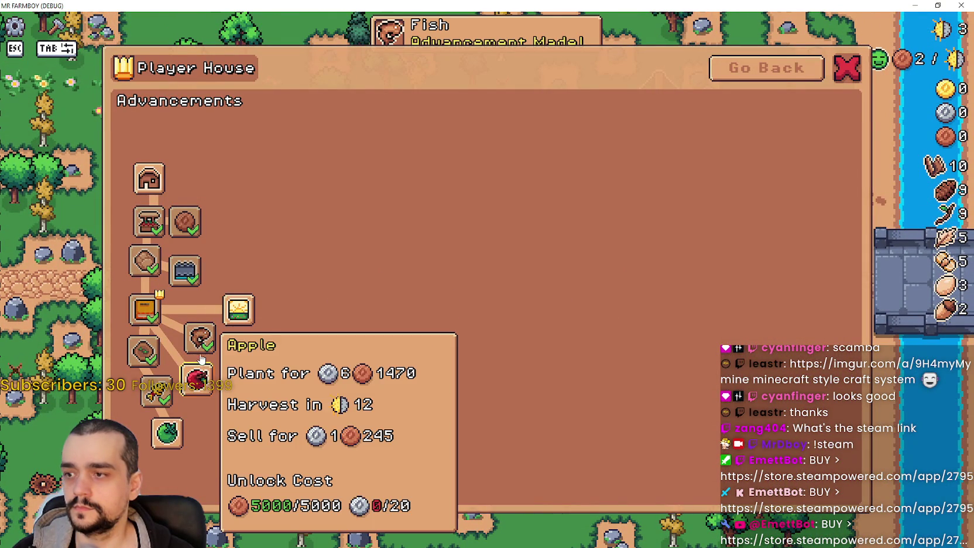
click(166, 433)
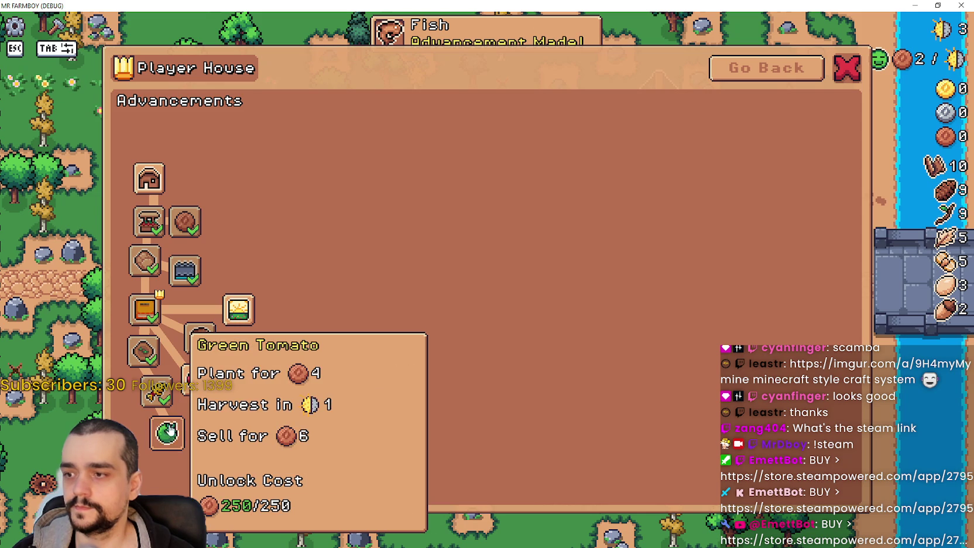
click(239, 309)
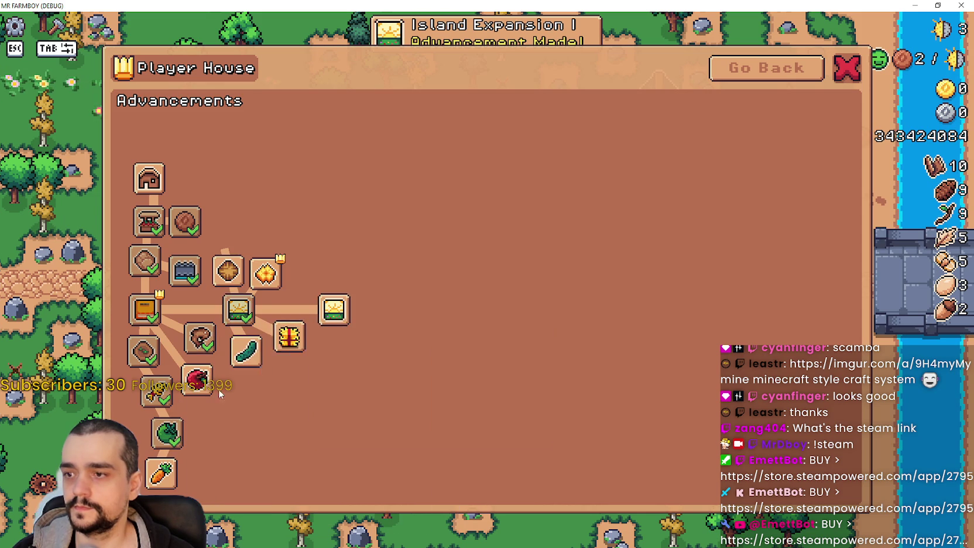
click(228, 271)
click(265, 280)
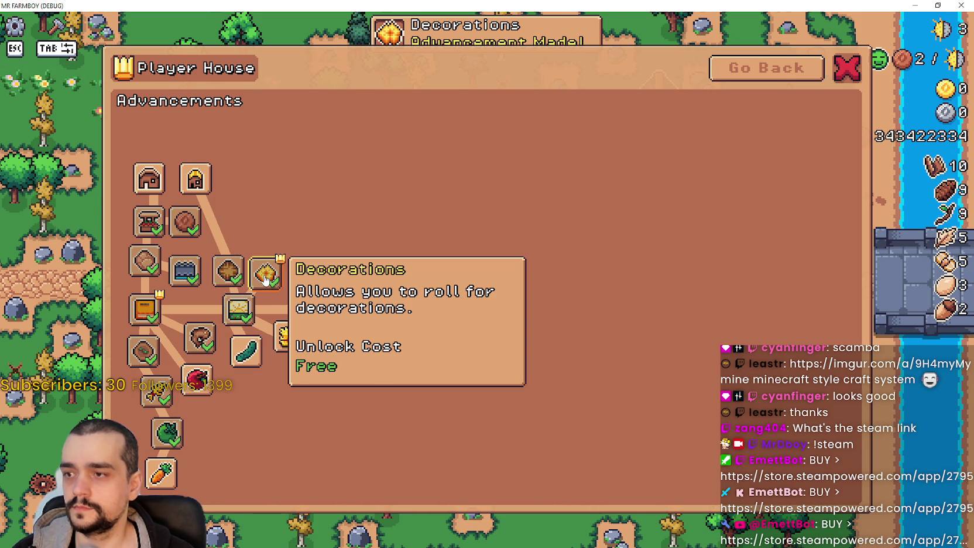
click(195, 179)
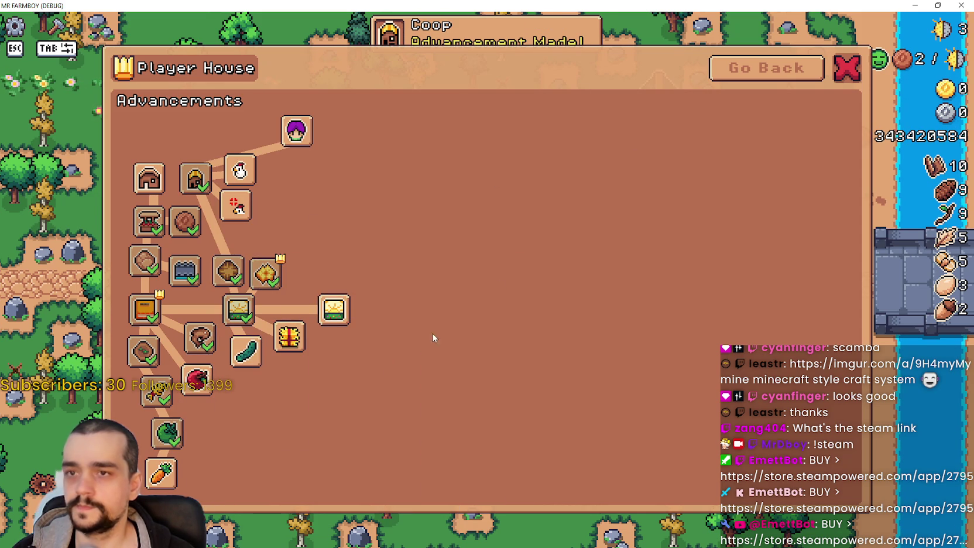
click(289, 337)
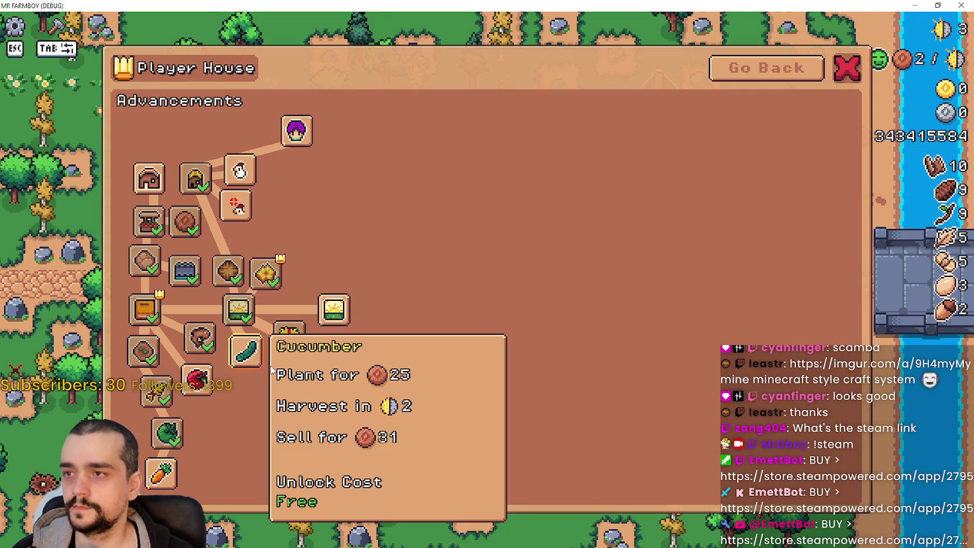
key(Escape)
key(a)
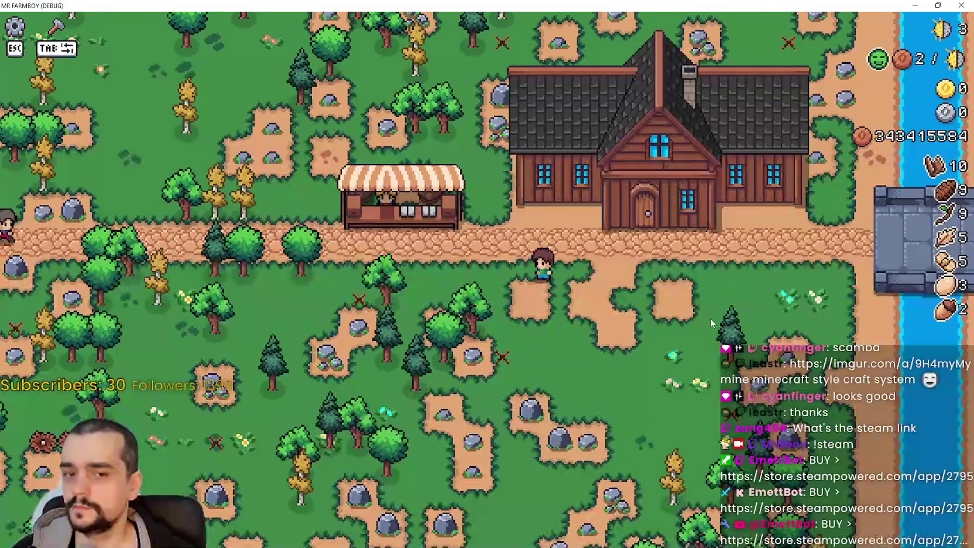
key(w)
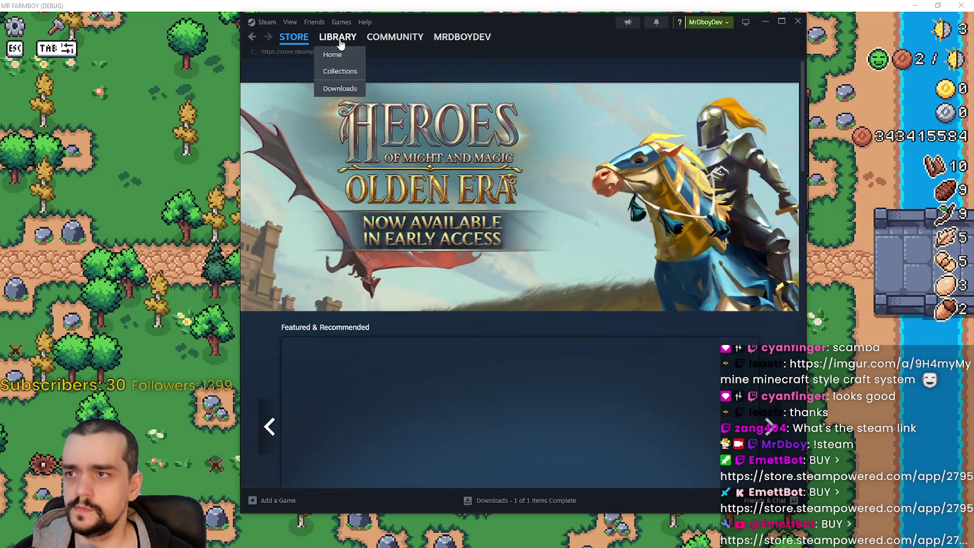
Step: Check MR FARMBOY's Steam achievements list (3 of 198 earned) and return to the game
click(338, 37)
scroll(762, 424, down, 2)
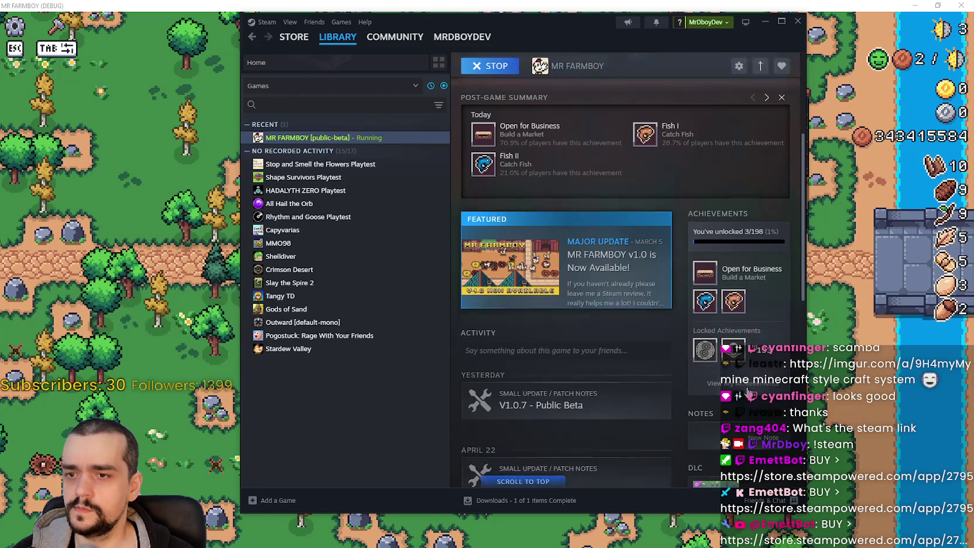
click(707, 351)
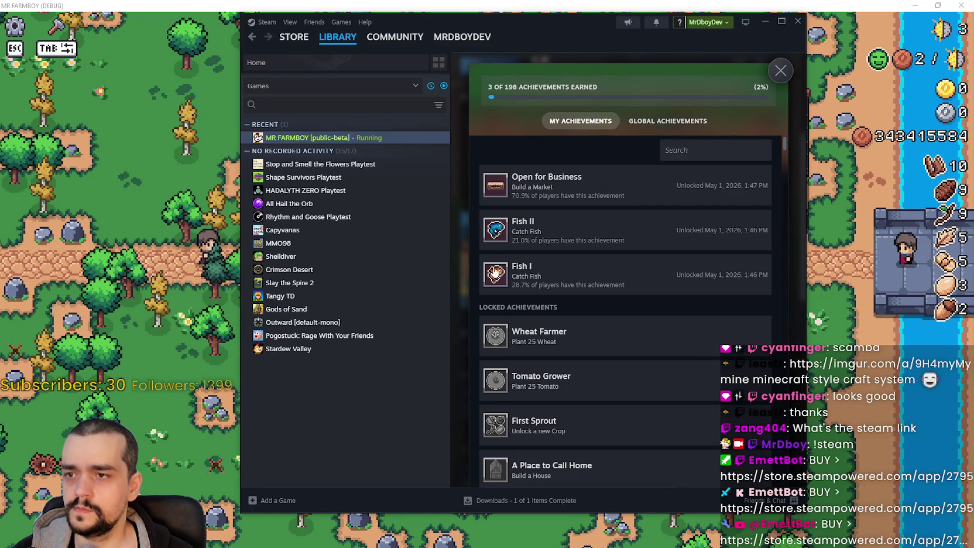
click(125, 318)
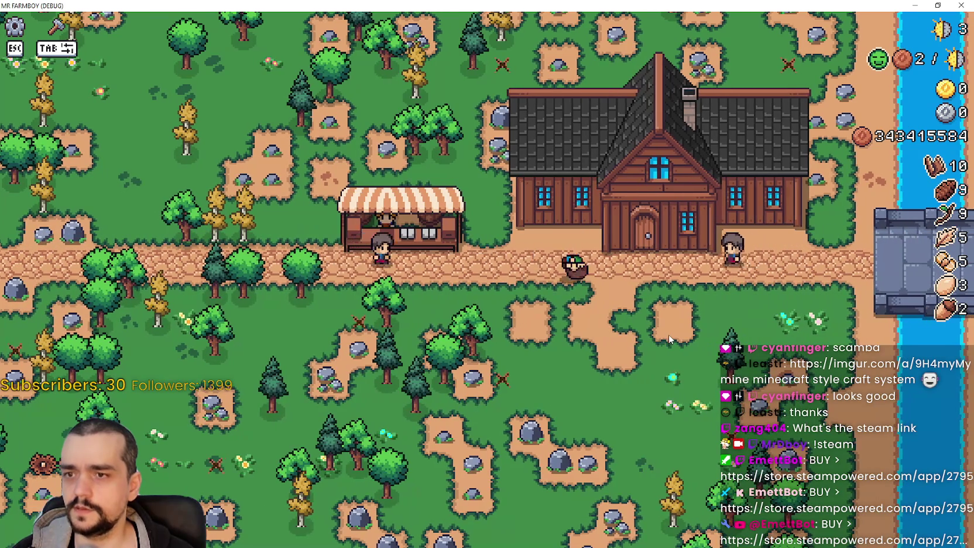
Step: Roll a decoration in the Player House, claim the Bush III reward, and go back to the farm
click(668, 334)
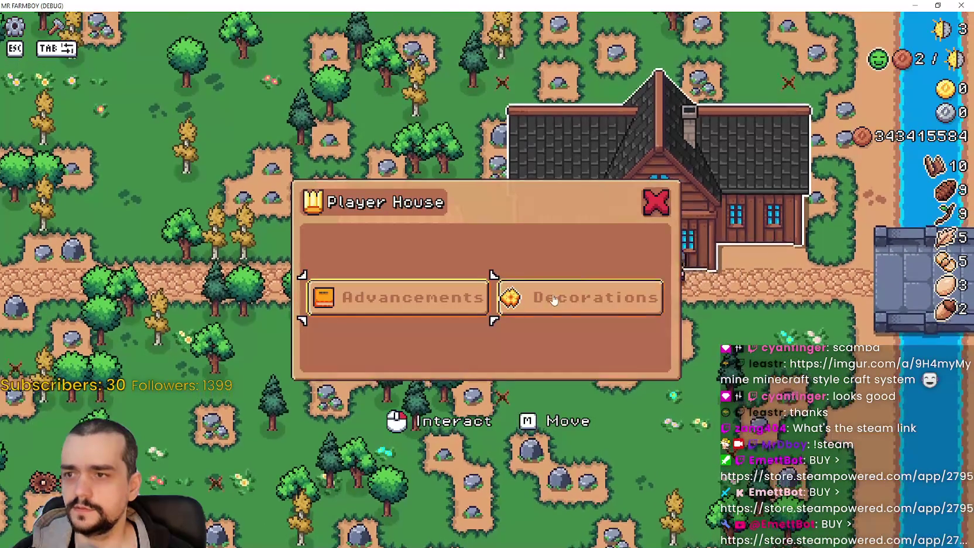
click(569, 297)
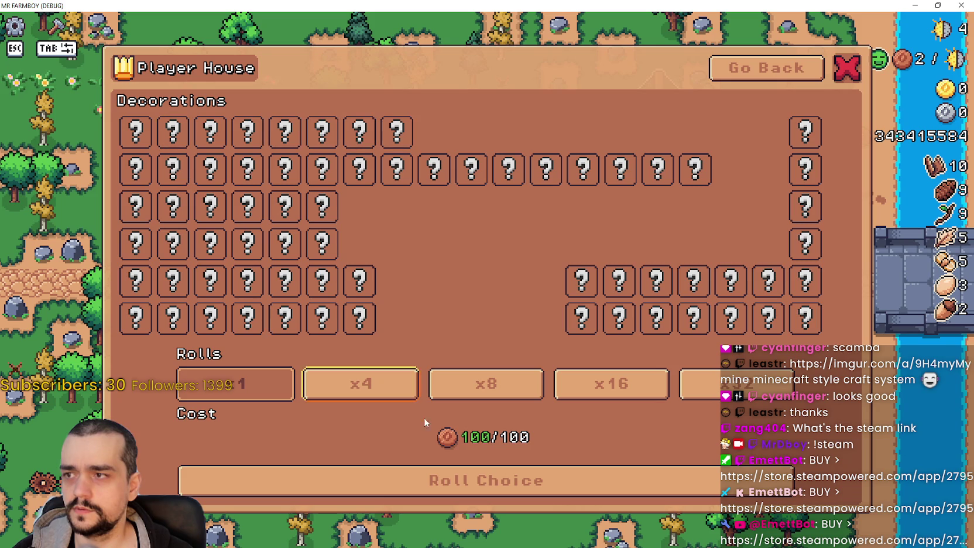
click(412, 481)
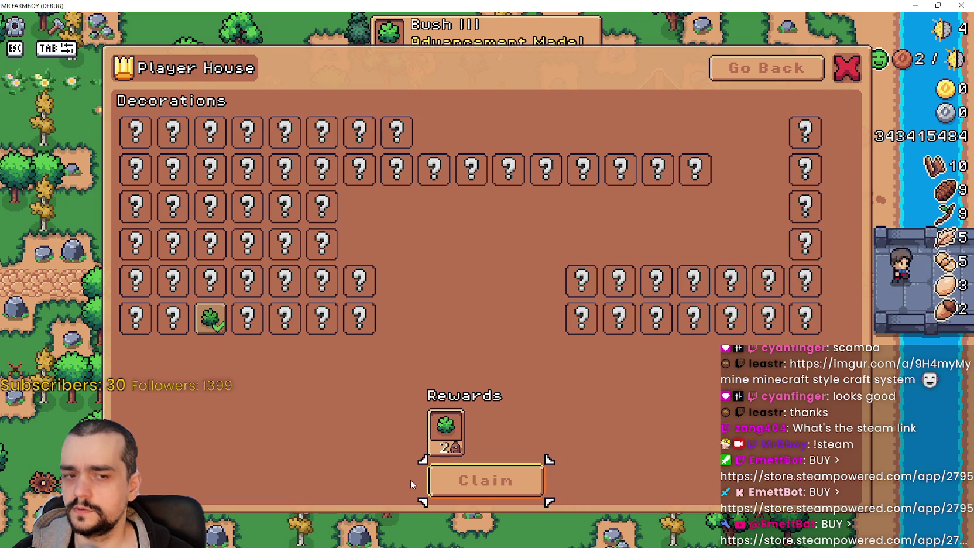
mouse_move(450, 429)
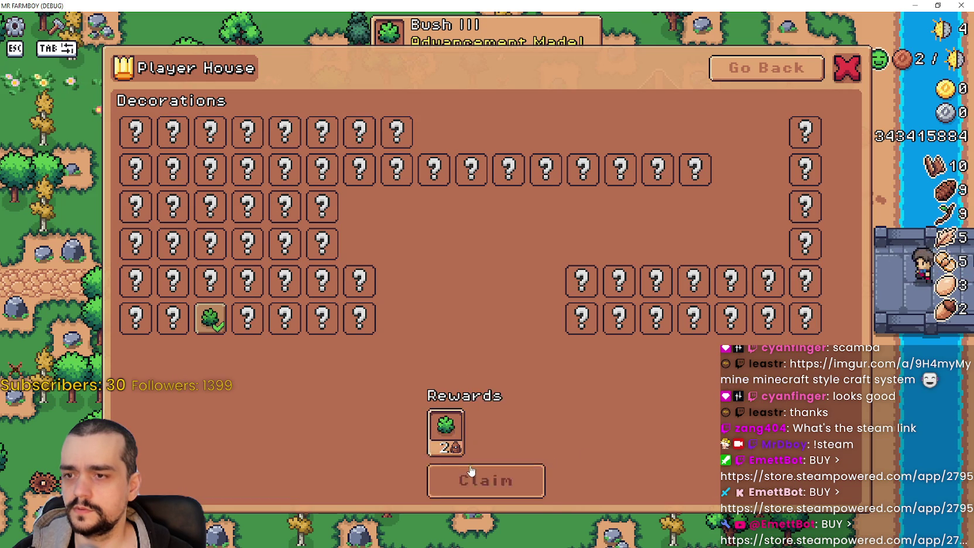
click(486, 480)
click(818, 66)
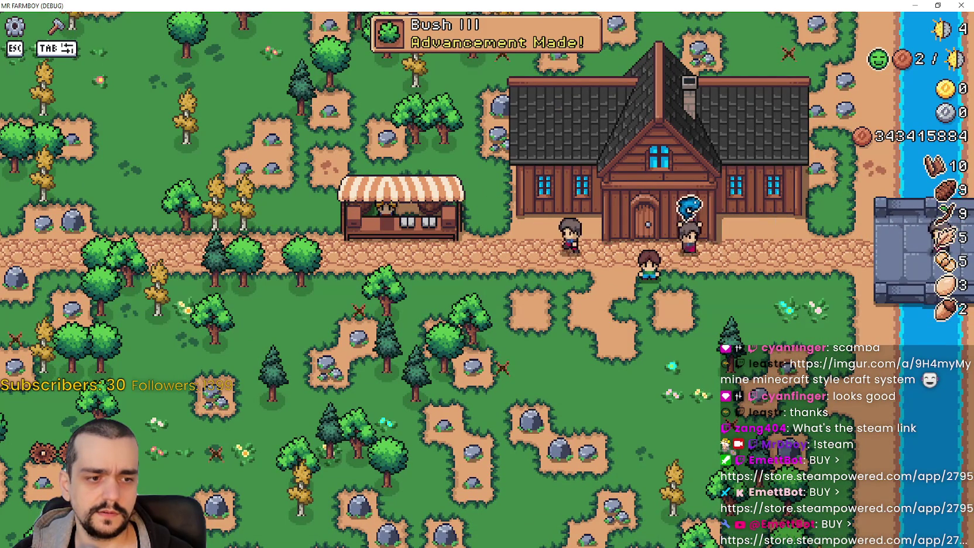
Step: Scroll MR FARMBOY's achievements in the Steam overlay, still 3 of 198, then switch to Godot
key(shift+Tab)
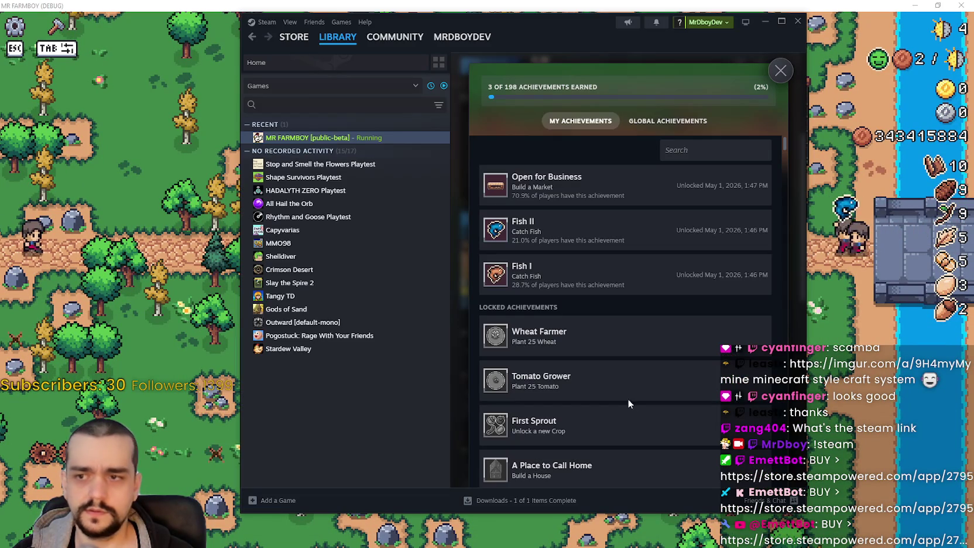
click(781, 71)
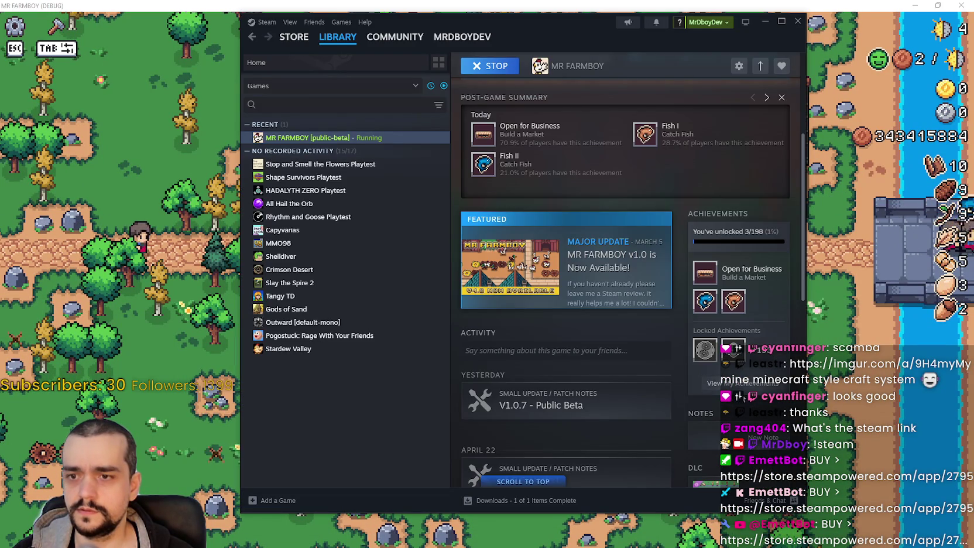
click(738, 350)
scroll(698, 383, down, 2)
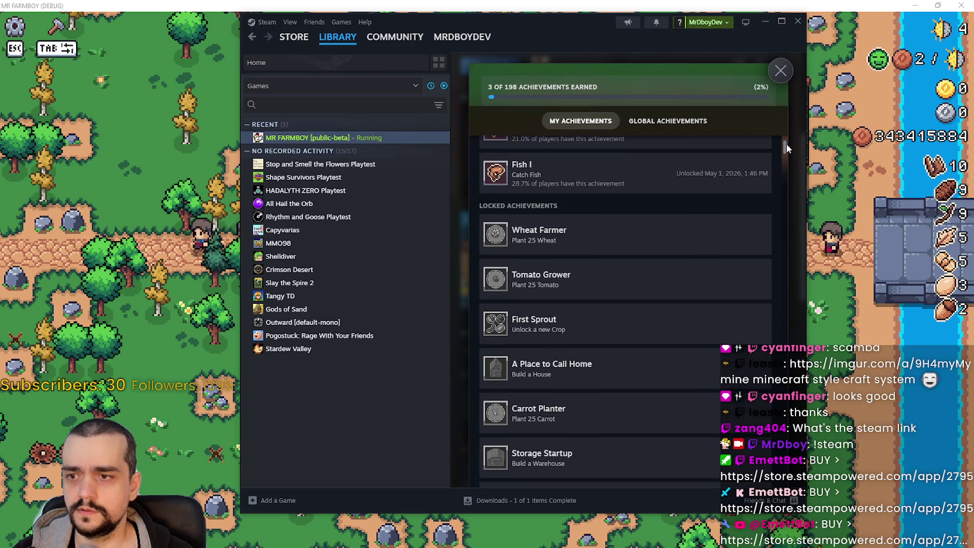
drag(786, 143, 779, 171)
scroll(776, 174, down, 10)
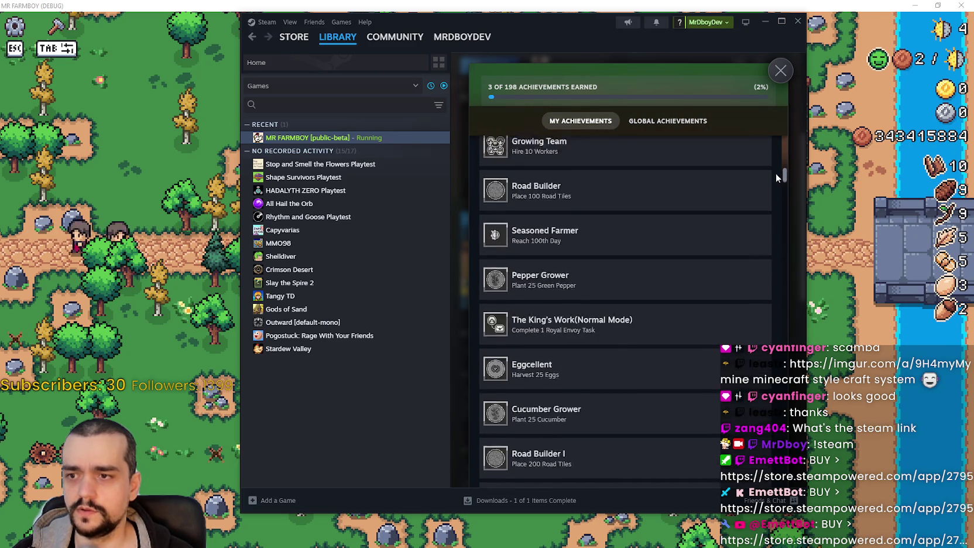
scroll(769, 194, down, 2)
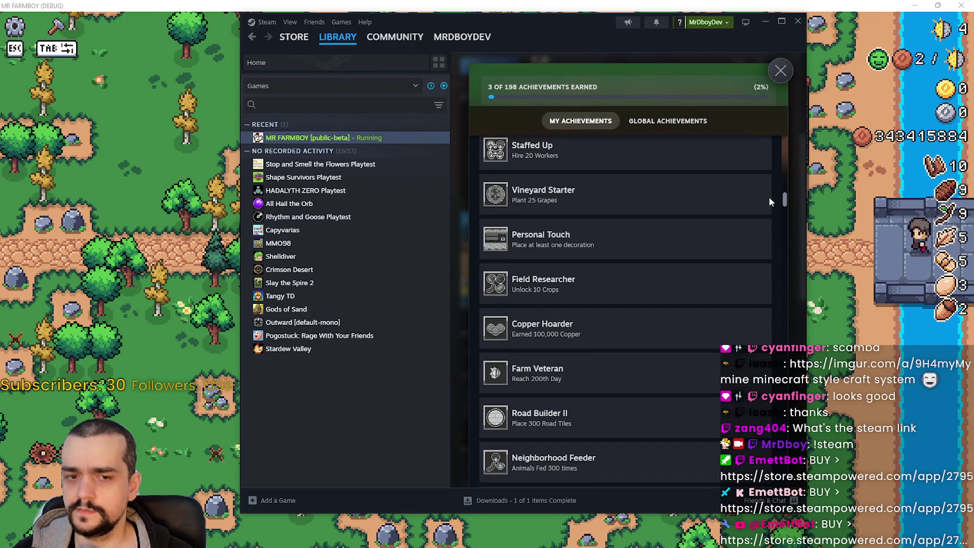
key(alt+Tab)
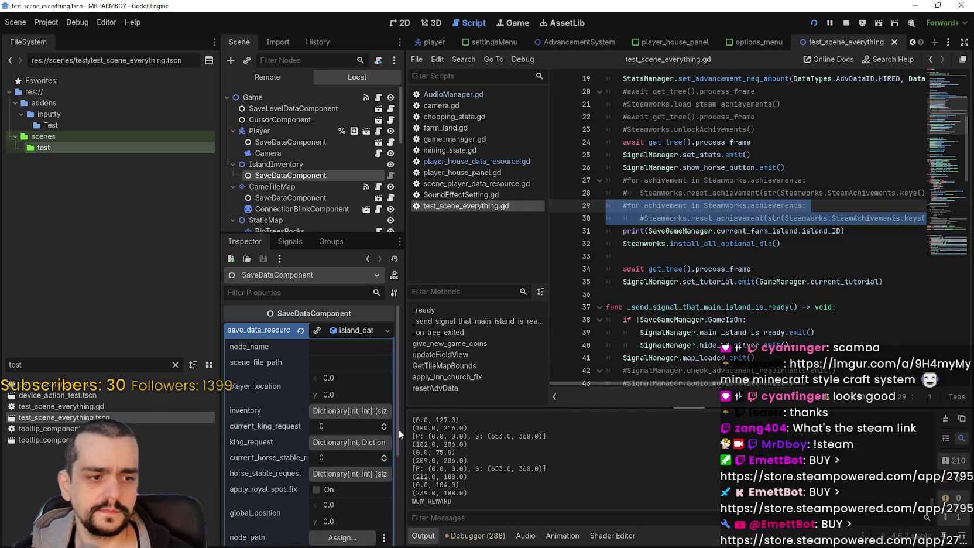
Step: Inspect the live StatsManager's advancements_data entry 0 (keys 66, 220, 183), then bring Steam forward
click(710, 257)
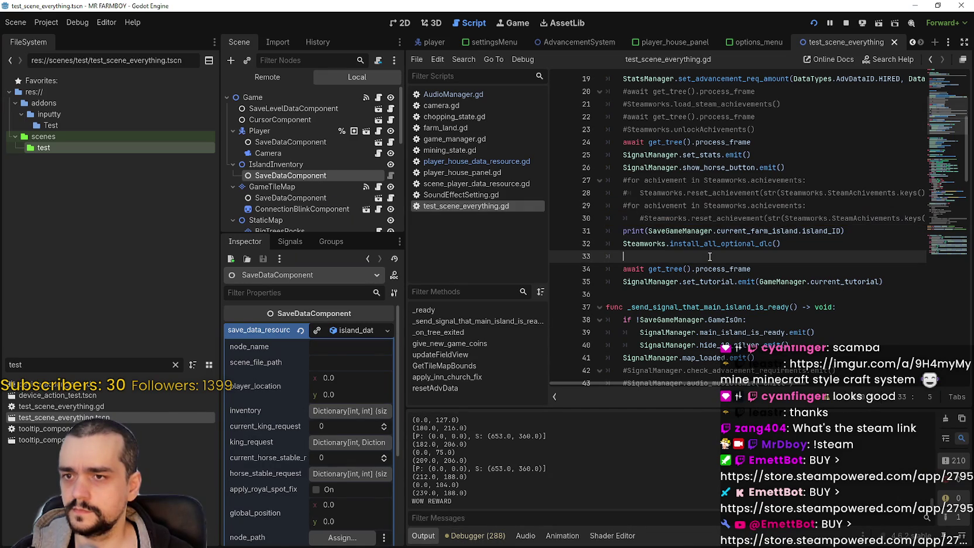
click(340, 333)
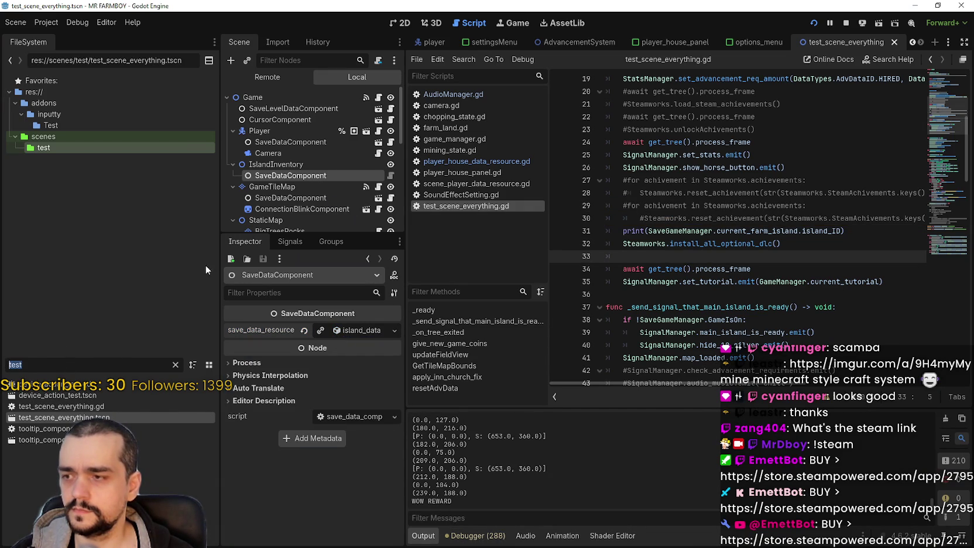
click(286, 76)
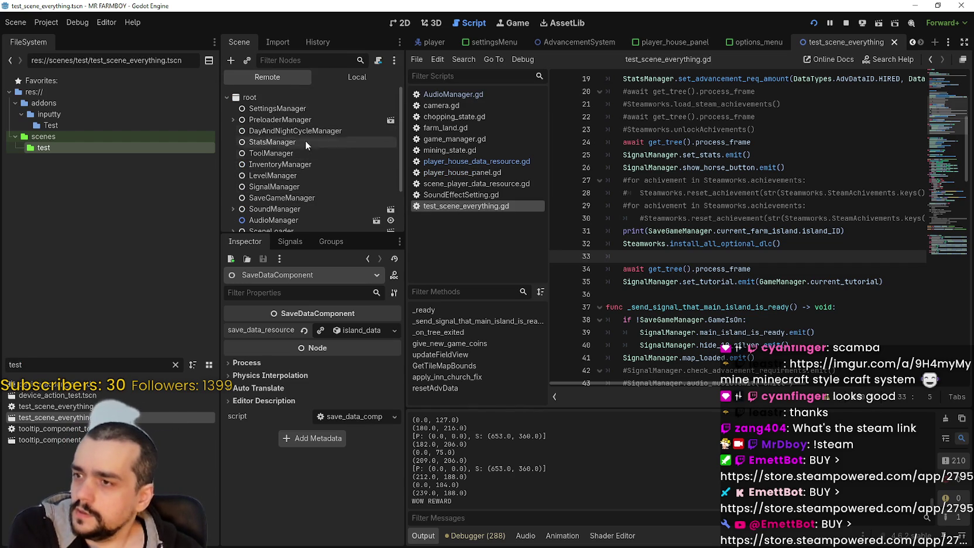
click(287, 141)
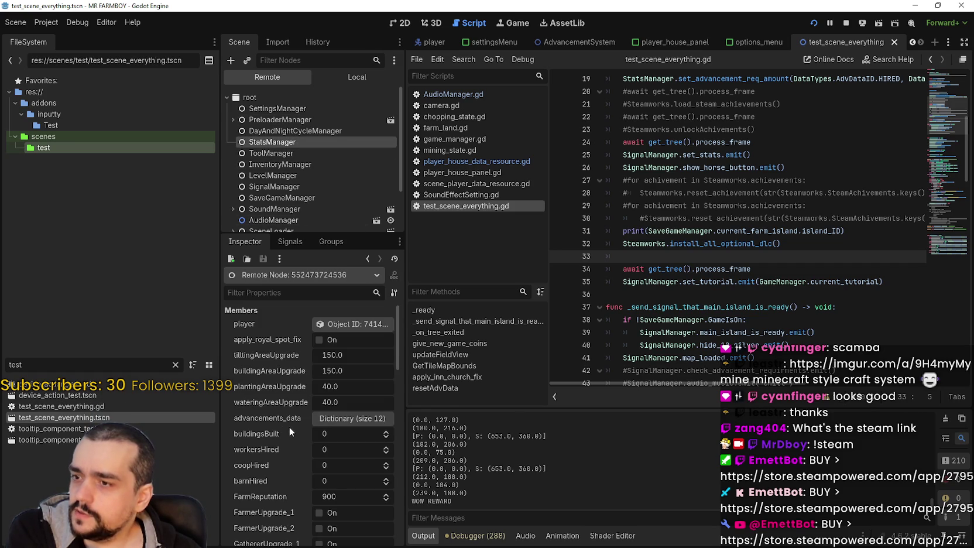
click(337, 419)
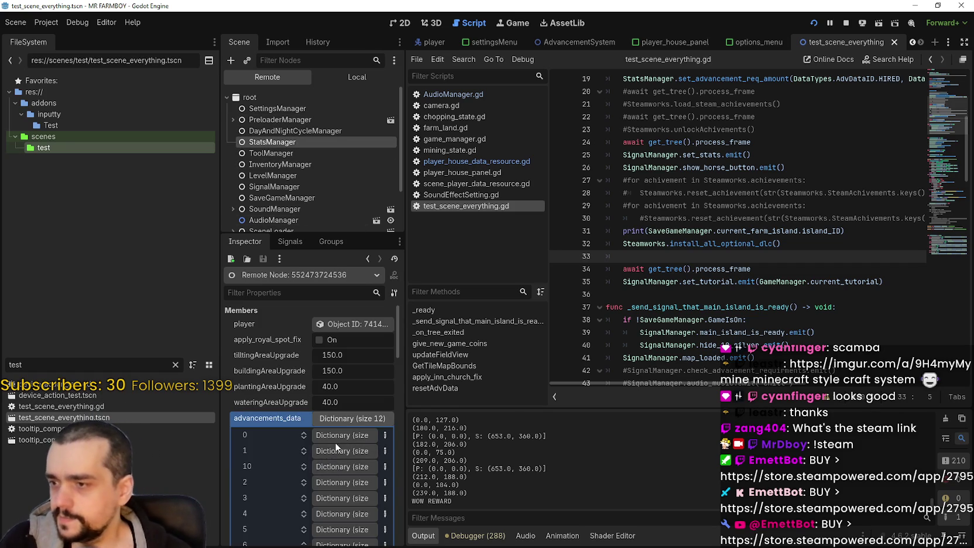
click(341, 436)
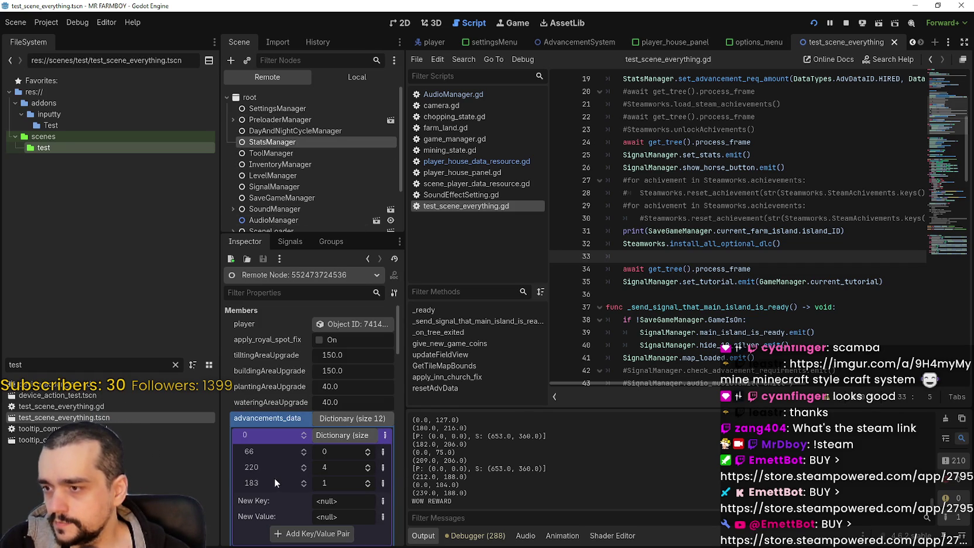
key(super+Down)
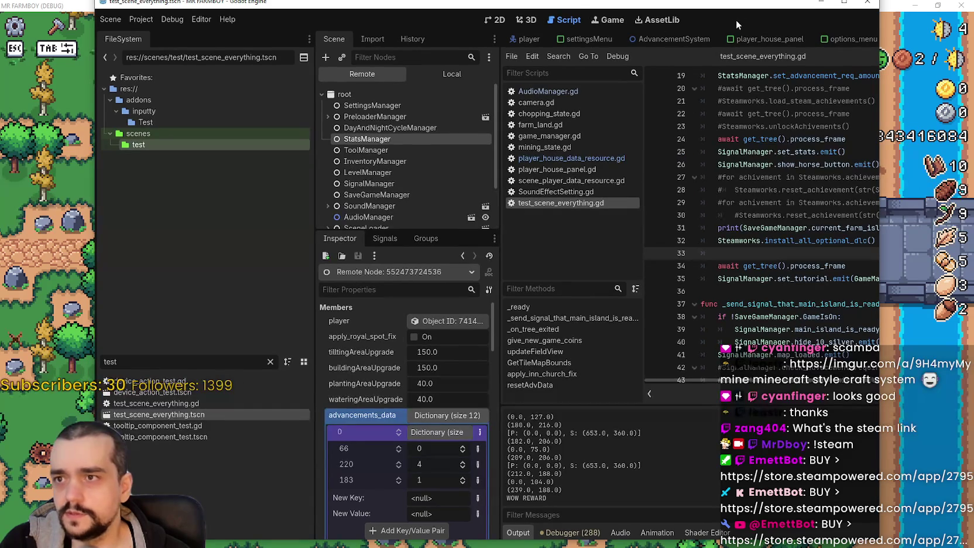
click(821, 2)
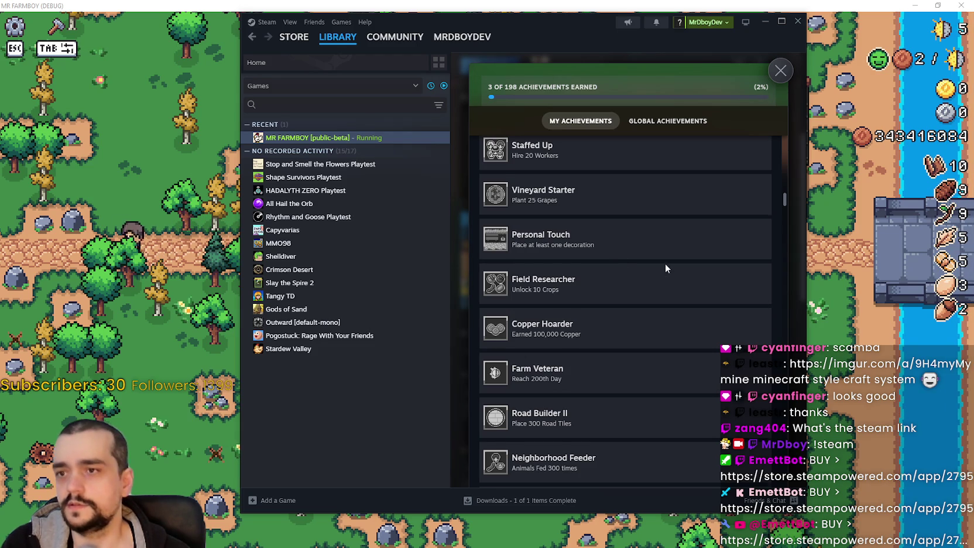
Step: Roll another house decoration, claim the Log VII reward, and switch back to Godot
scroll(665, 264, up, 3)
key(alt+Tab)
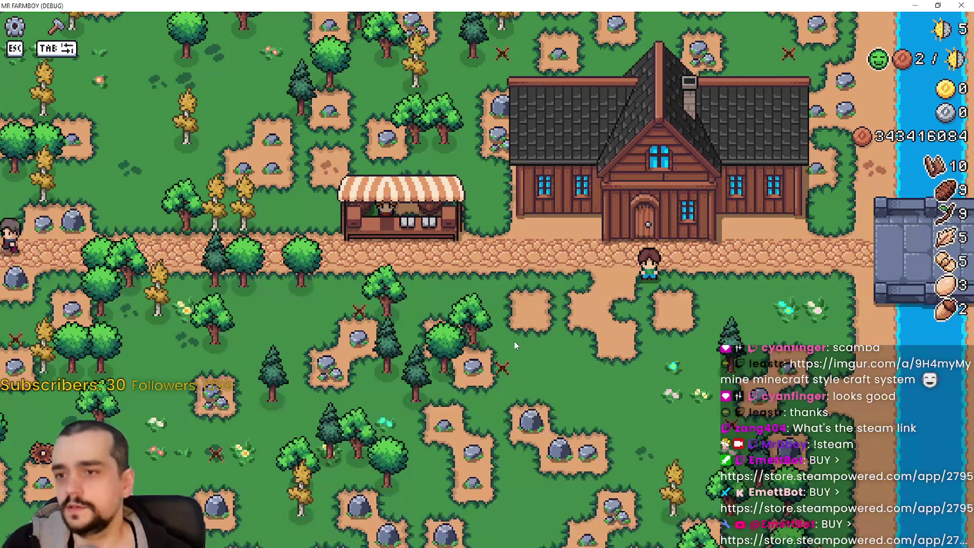
key(w)
key(e)
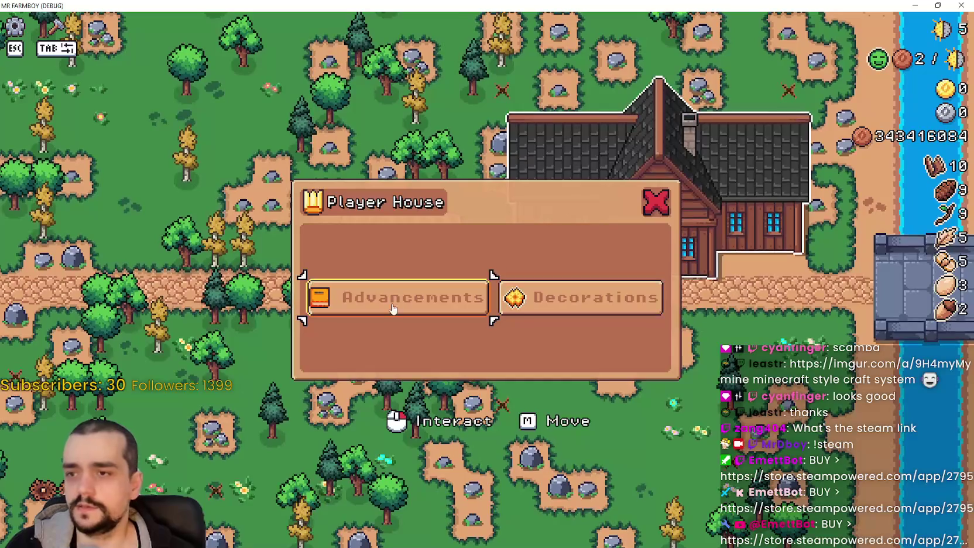
click(555, 287)
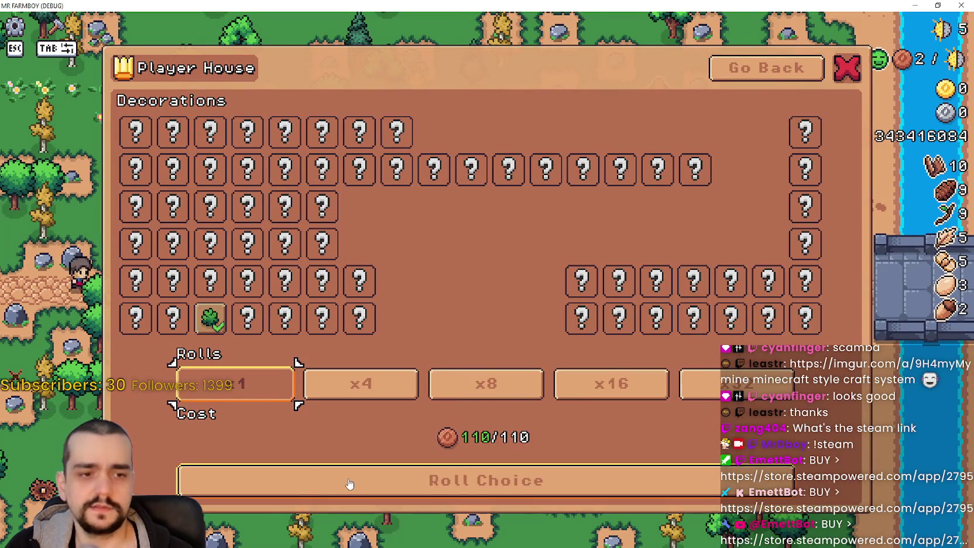
click(349, 480)
click(497, 482)
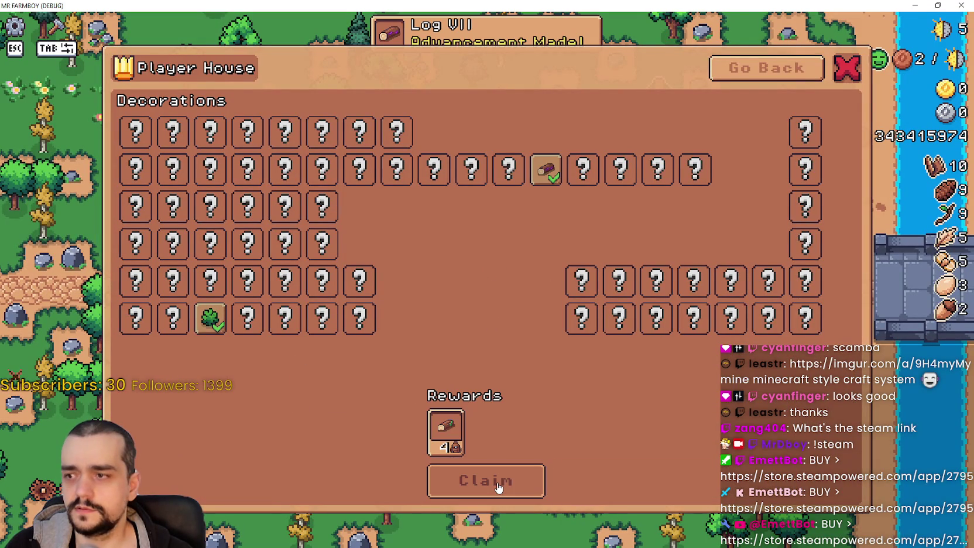
key(Escape)
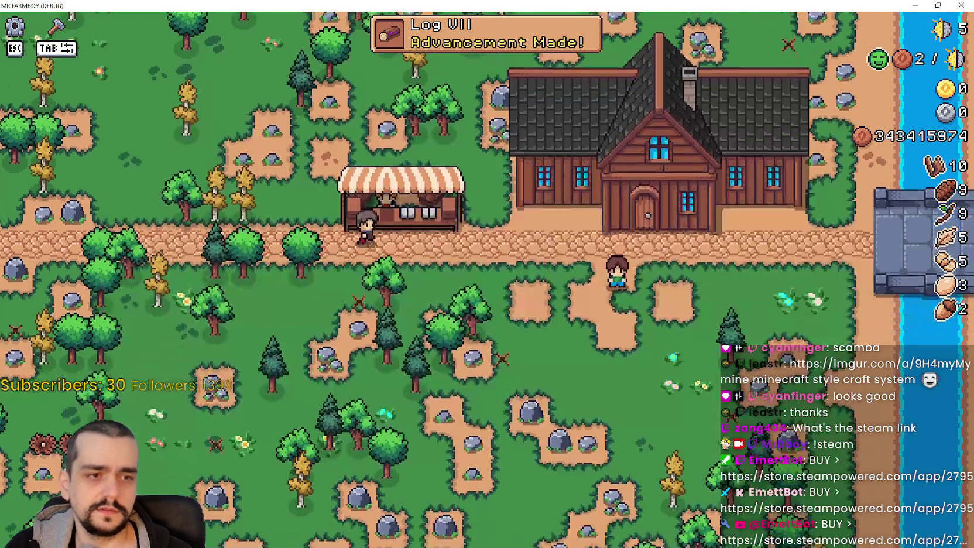
key(alt+Tab)
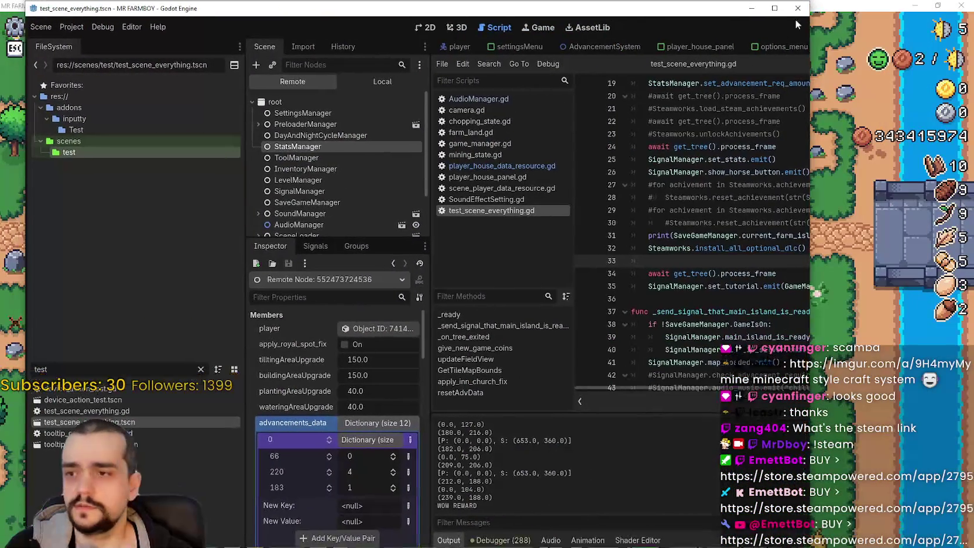
Step: Maximize the Godot editor, browse the Debug and Project menus, then switch to Steam's achievements
click(774, 8)
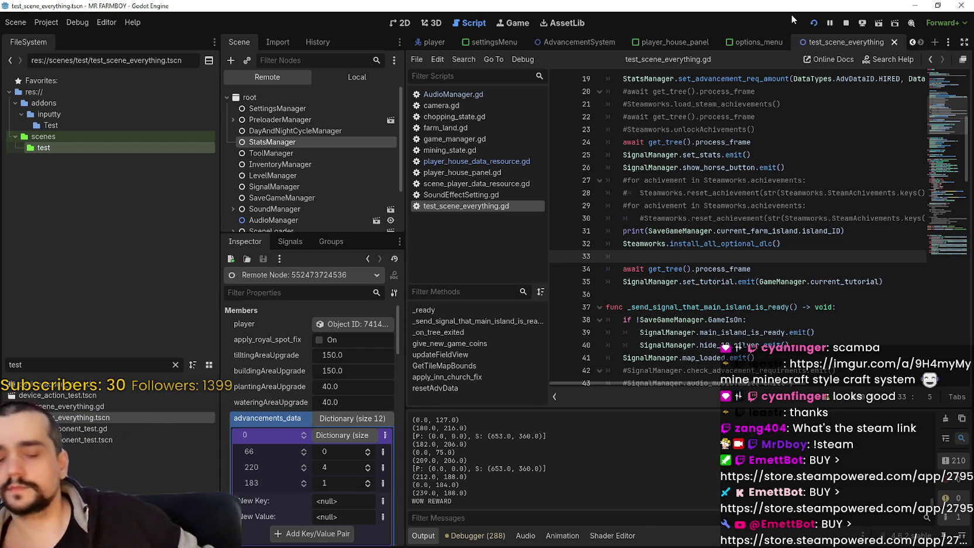
click(81, 22)
click(89, 23)
click(46, 22)
key(Escape)
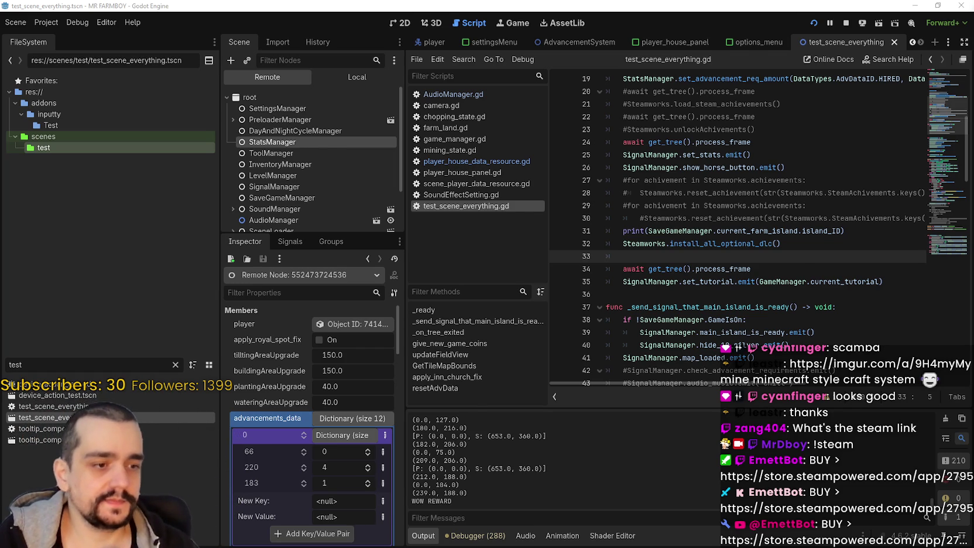
key(alt+Tab)
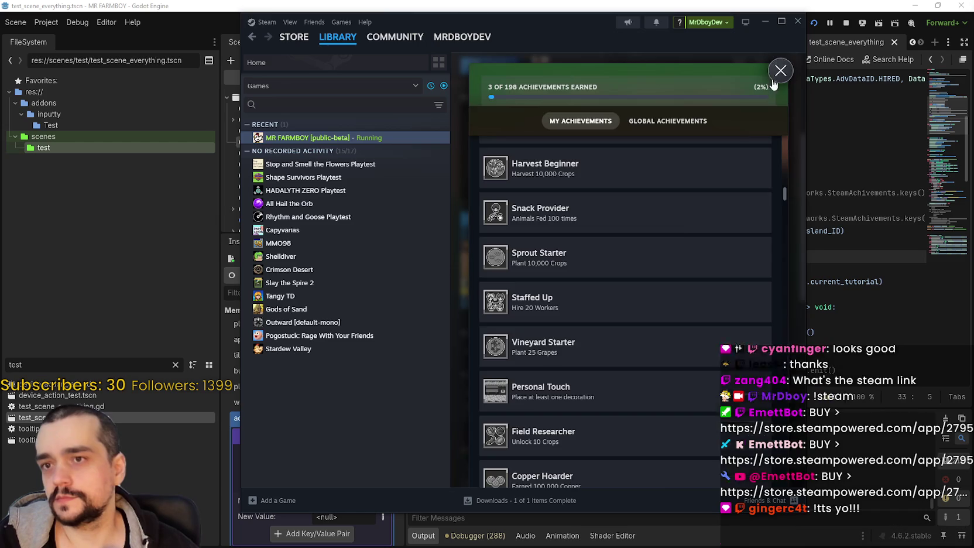
Step: In Steam, close and reopen the full achievements list, then return to Godot
click(780, 70)
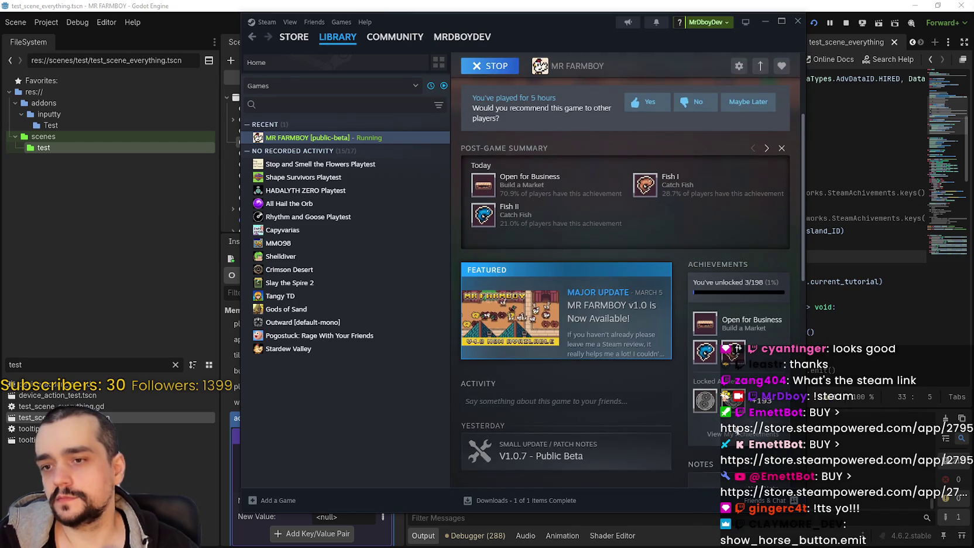
click(736, 435)
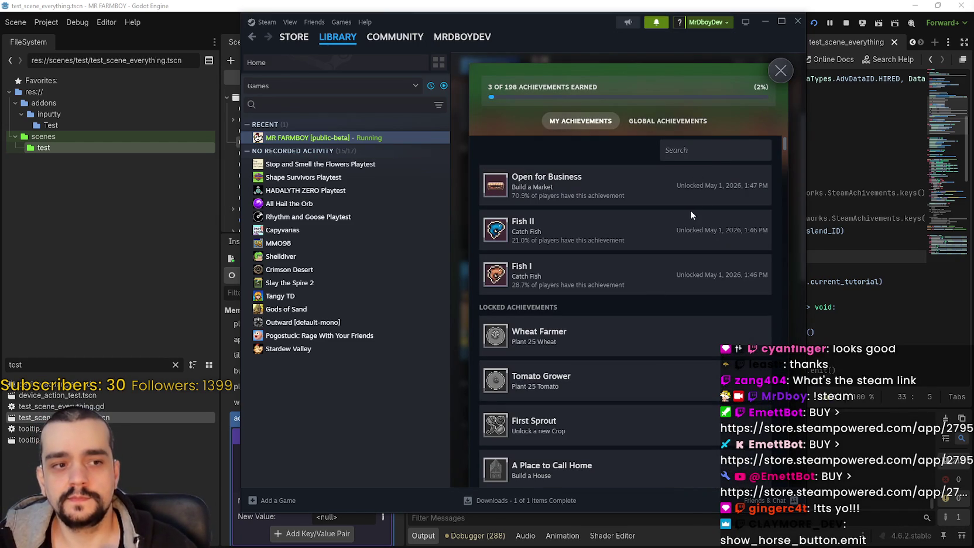
key(alt+Tab)
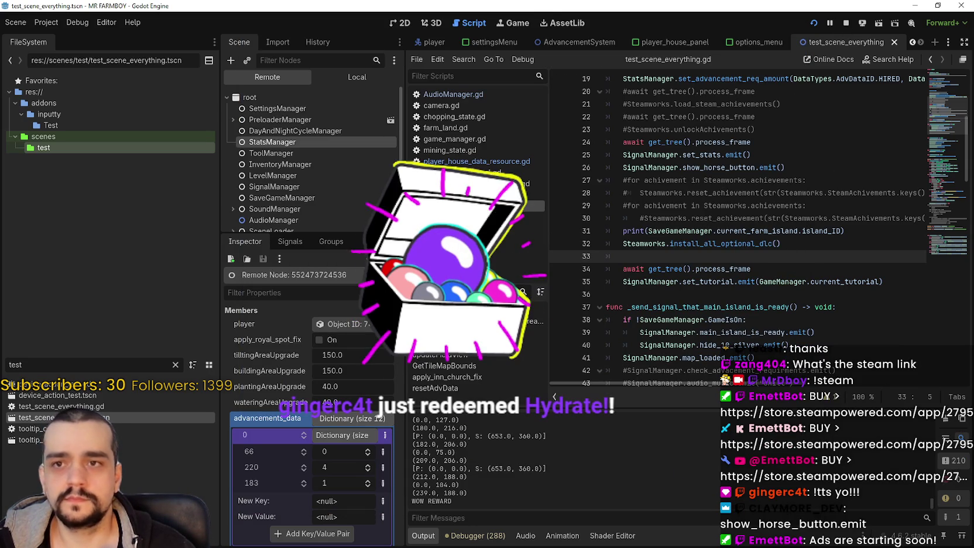
Step: Restore the running MR FARMBOY game to a window, then return to the editor's remote view
key(alt+Tab)
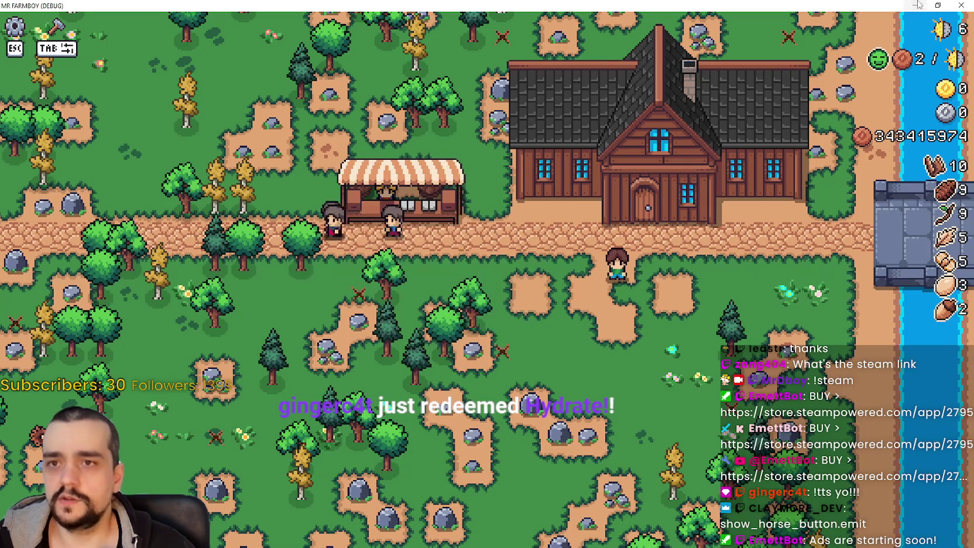
click(937, 5)
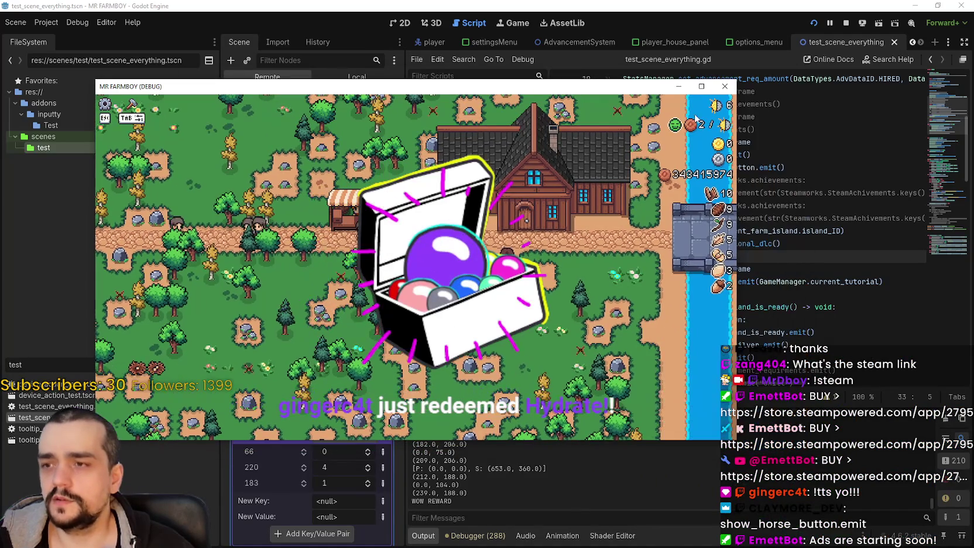
key(alt+Tab)
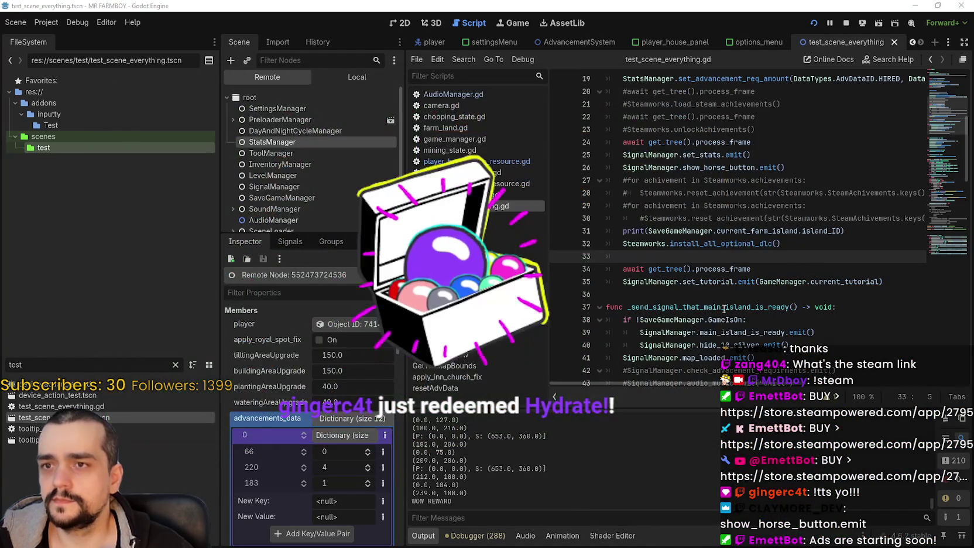
click(107, 23)
click(553, 6)
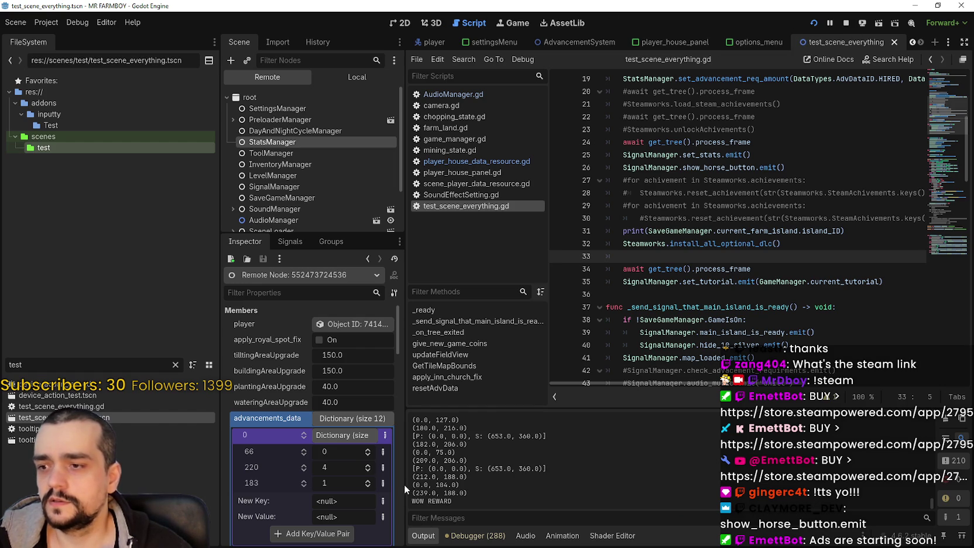
click(347, 434)
Step: Stop the debug session with F8 and close the test_scene_everything scene
key(F8)
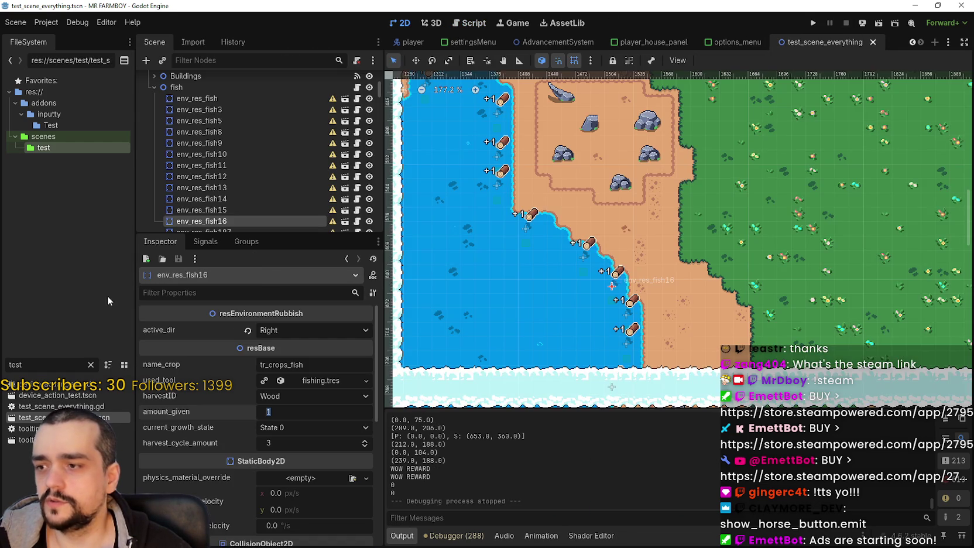
scroll(743, 290, up, 3)
drag(590, 236, 577, 226)
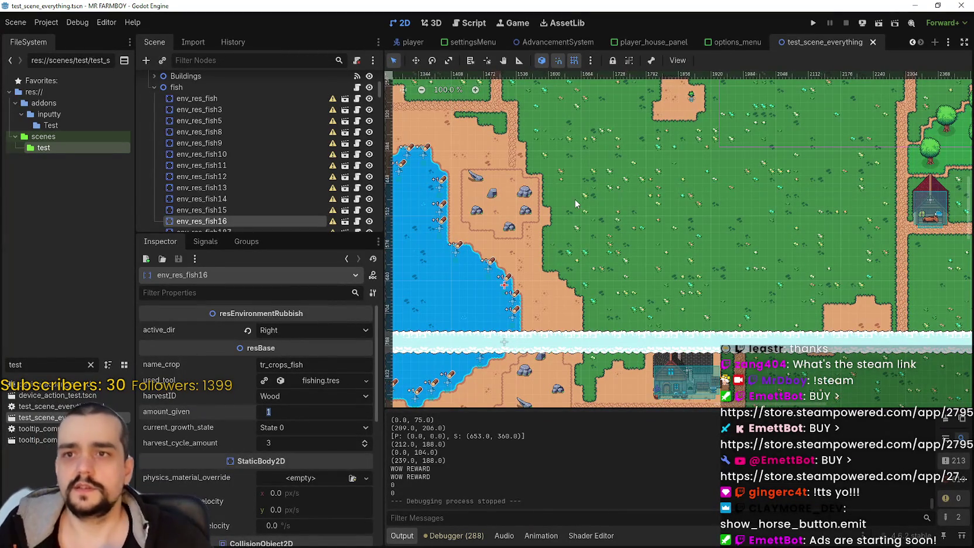
click(574, 423)
click(872, 42)
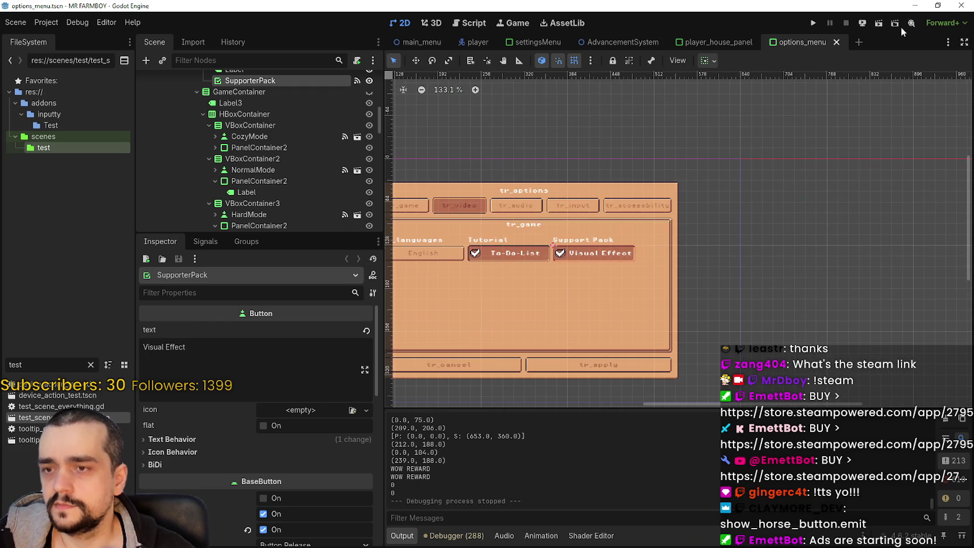
Step: Inspect the HBoxContainer and CozyMode nodes, then reload the current project
click(265, 114)
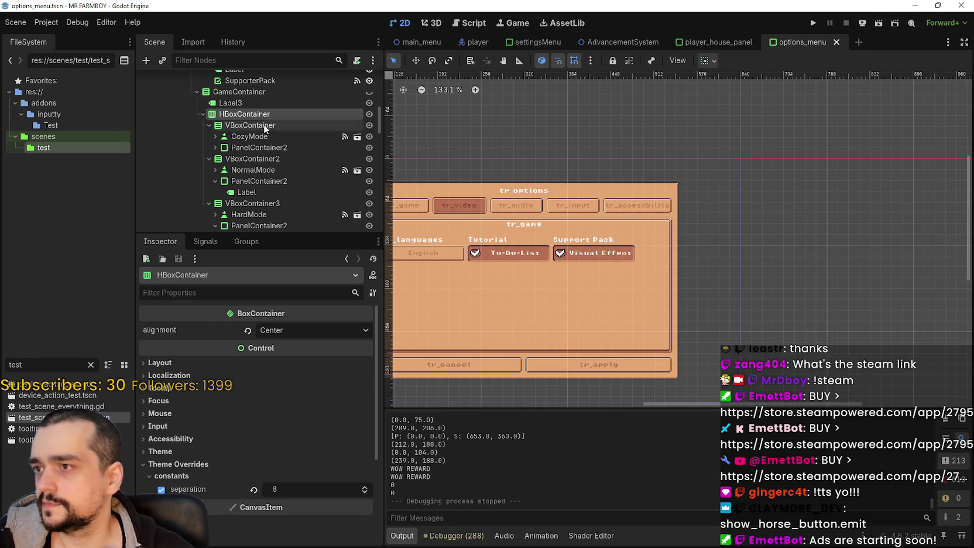
key(Down)
key(Down)
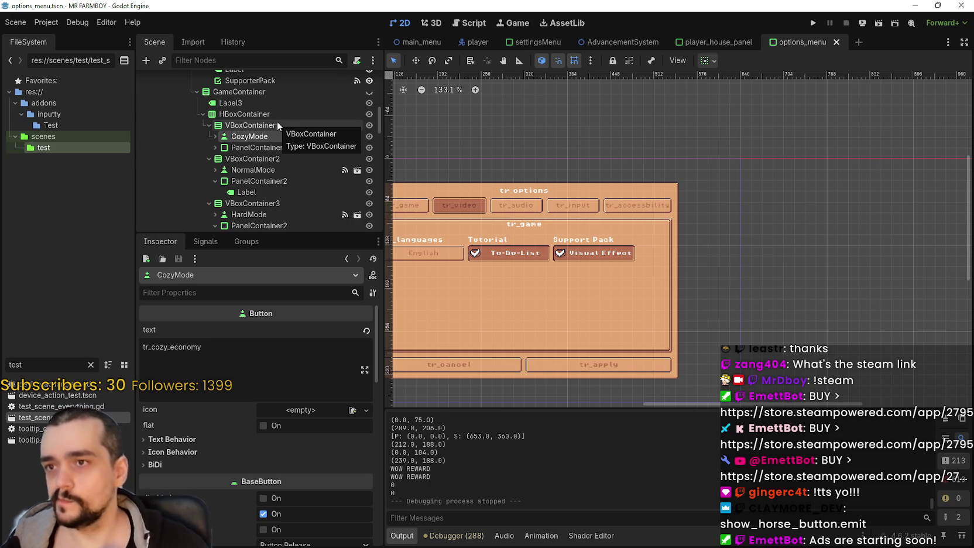
click(47, 22)
click(79, 159)
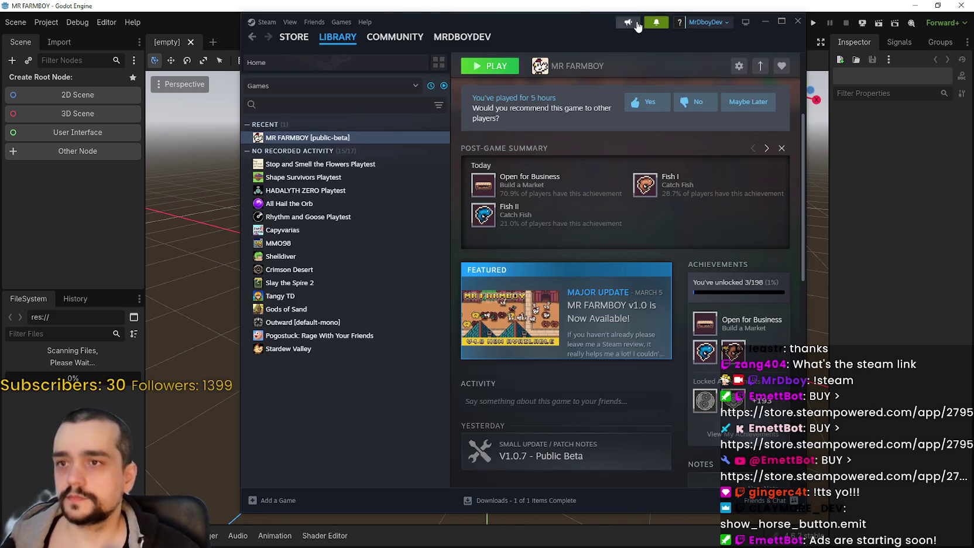
Step: Check Steam's latest notifications while the project reloads
click(656, 22)
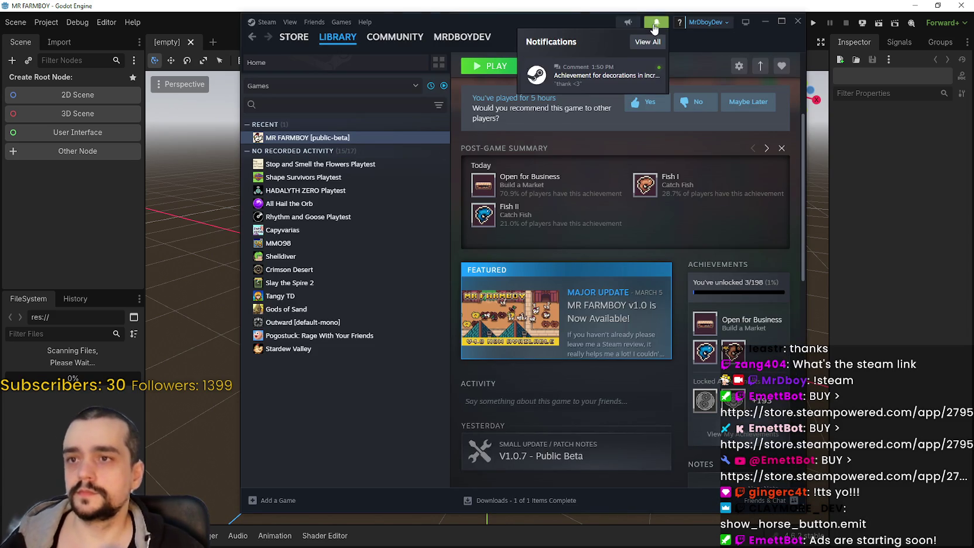
Step: Open the new comment on the decorations achievement thread and scroll through the discussion
click(608, 73)
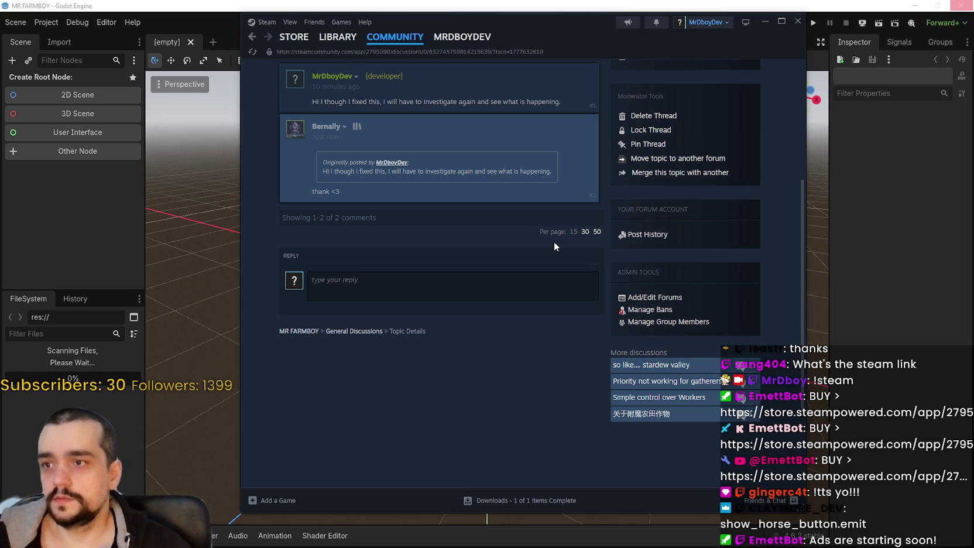
scroll(514, 285, up, 2)
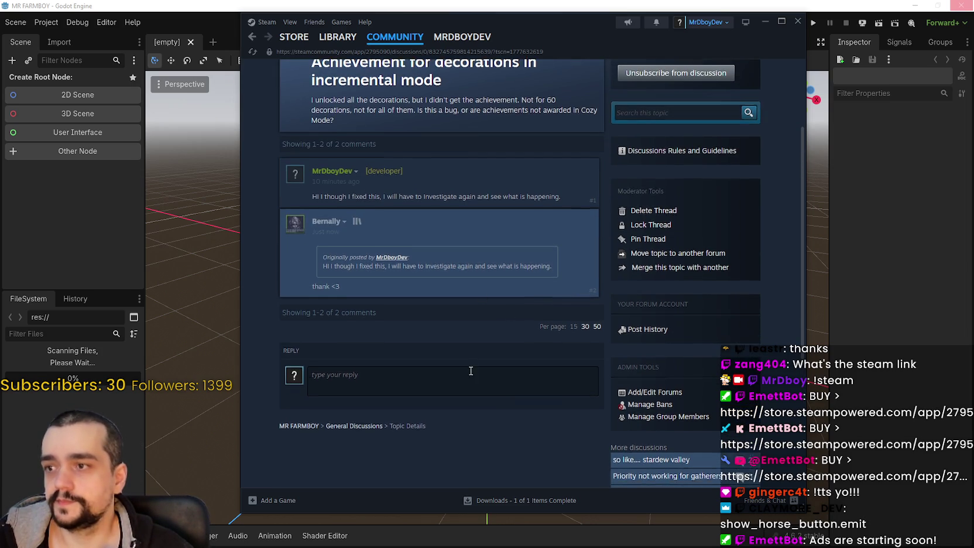
scroll(472, 370, up, 1)
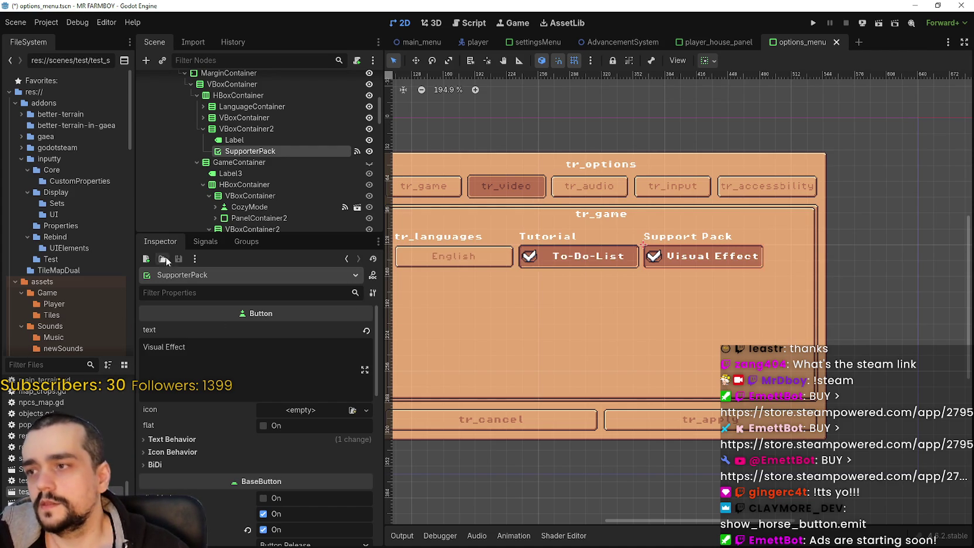
Step: Close all open scene tabs, leaving only an empty scene
scroll(281, 99, down, 2)
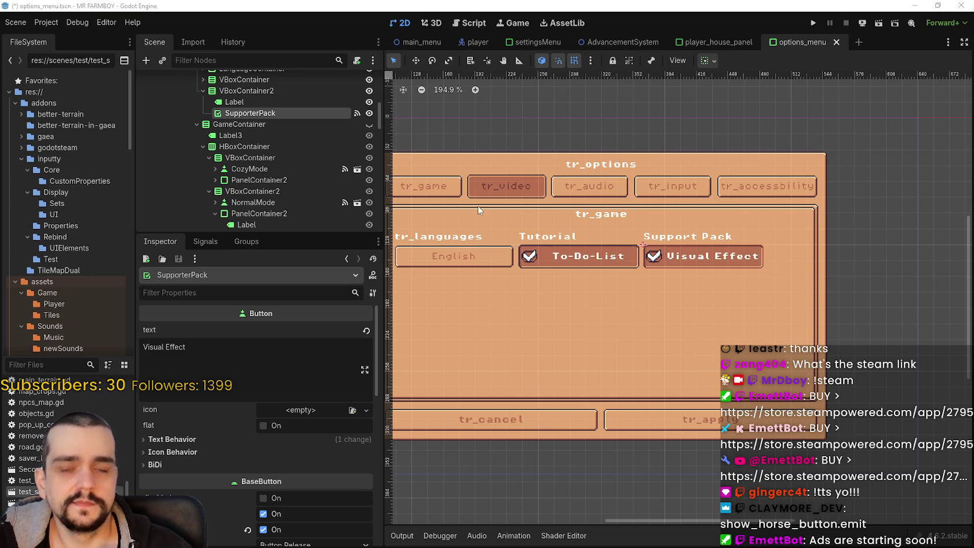
scroll(726, 193, down, 2)
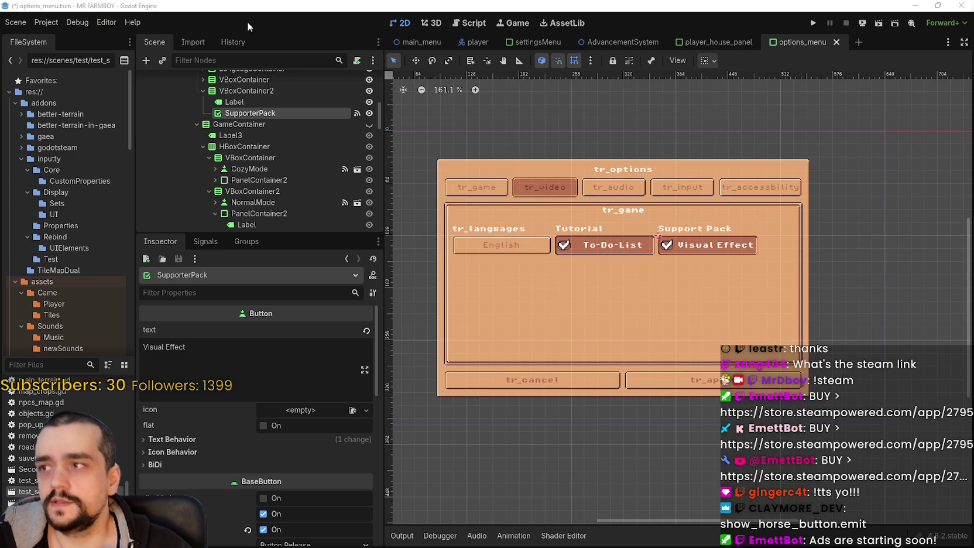
right_click(847, 43)
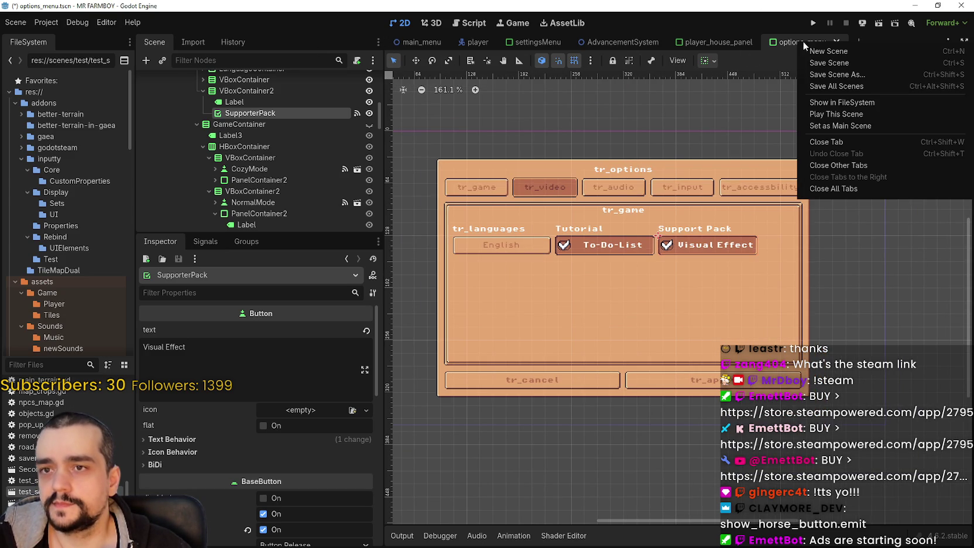
click(819, 185)
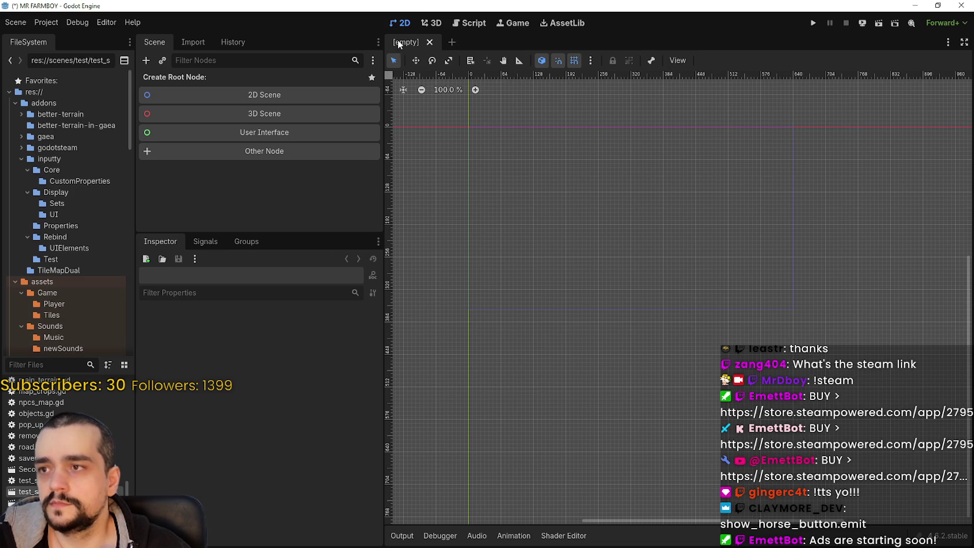
right_click(407, 47)
click(422, 5)
Step: In the Script workspace, close all open scripts with File > Close All
click(469, 23)
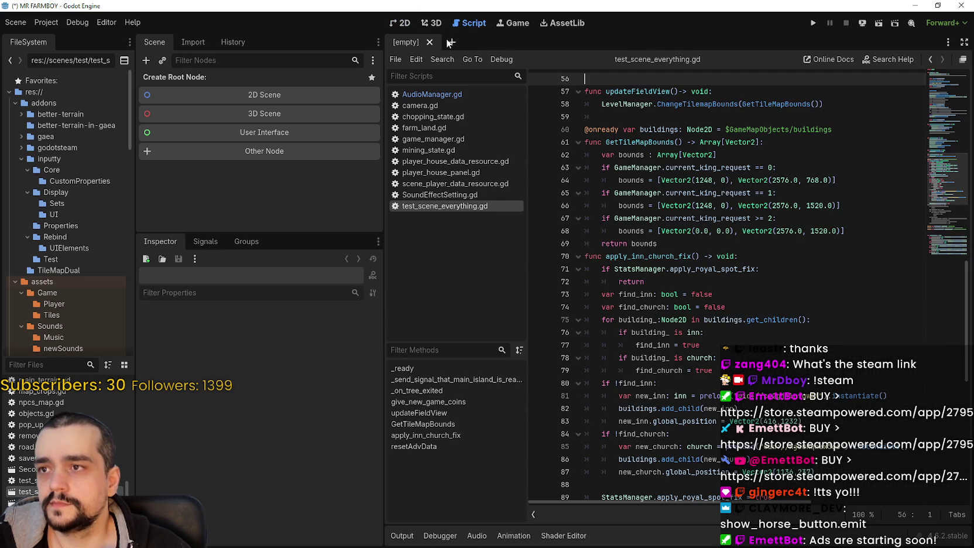
click(396, 59)
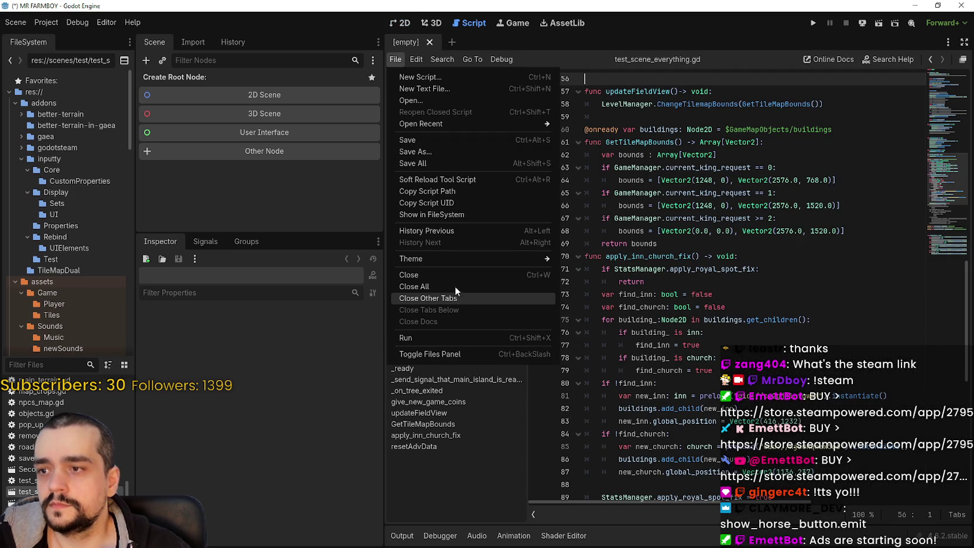
click(583, 279)
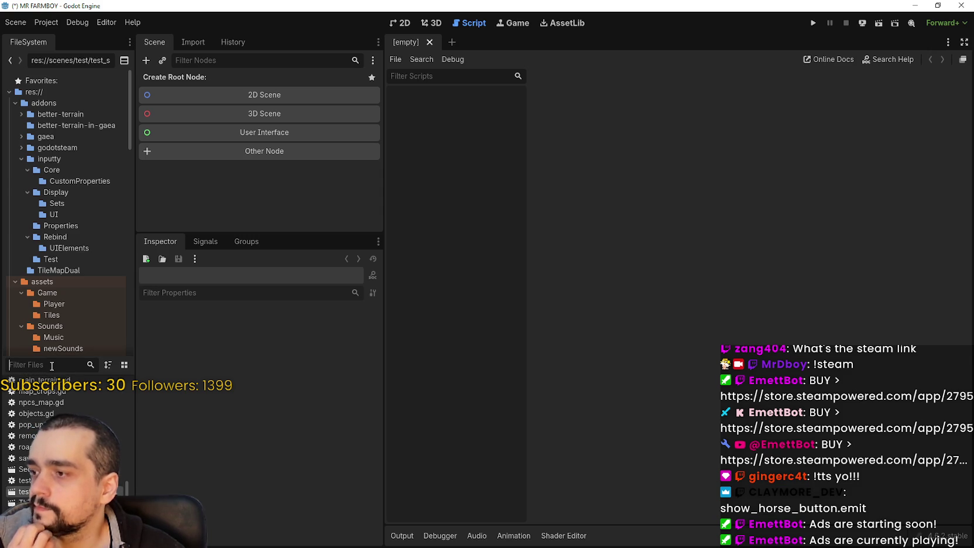
Step: Filter for 'game_m' and open game_manager.gd at the UPGRADE reward on line 500
text(game)
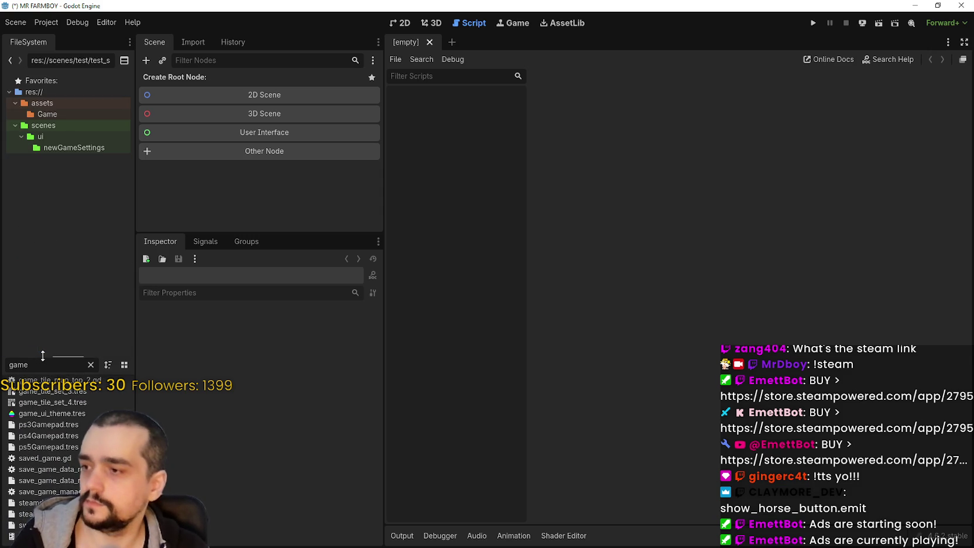
text(_m)
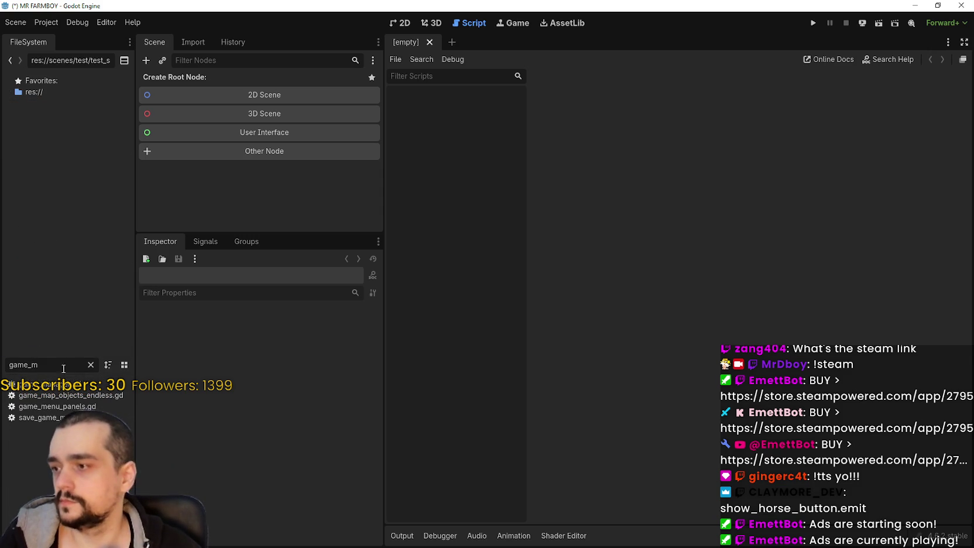
click(58, 385)
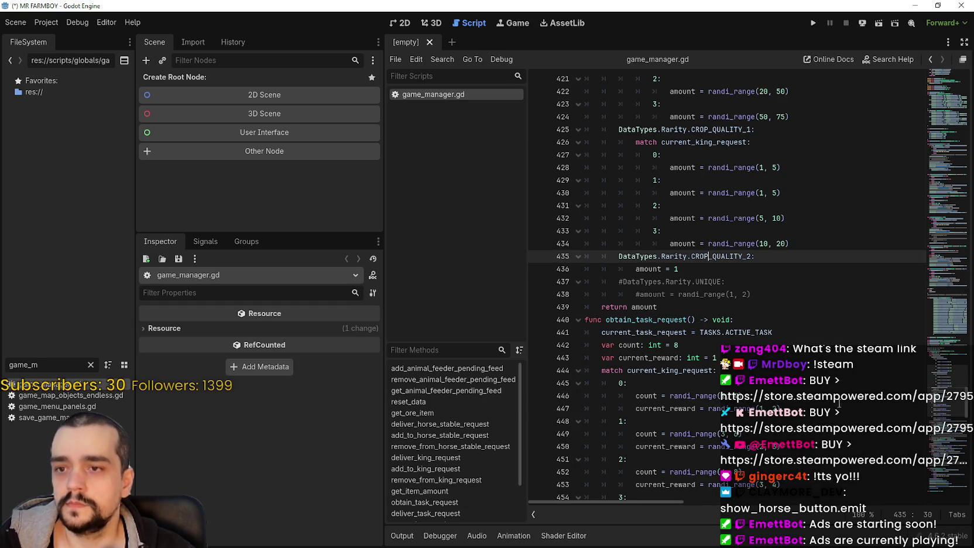
scroll(839, 403, up, 15)
drag(941, 358, 937, 445)
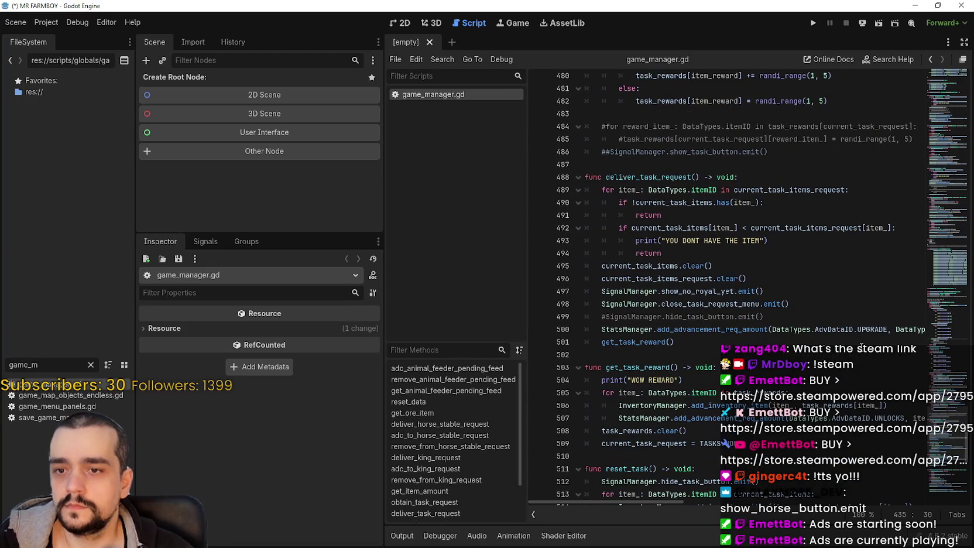
drag(855, 331, 891, 333)
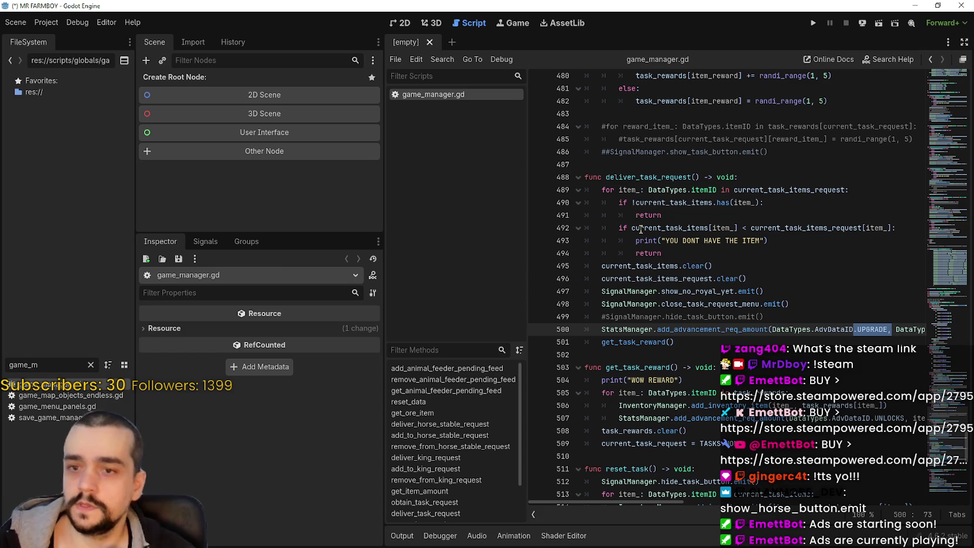
mouse_move(641, 229)
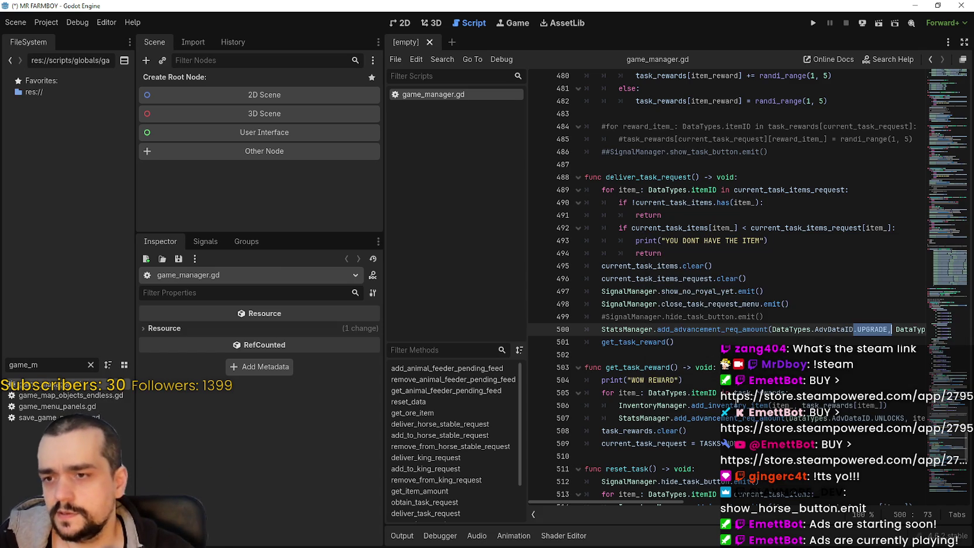
mouse_move(679, 499)
mouse_down()
mouse_move(723, 502)
mouse_move(676, 503)
mouse_up()
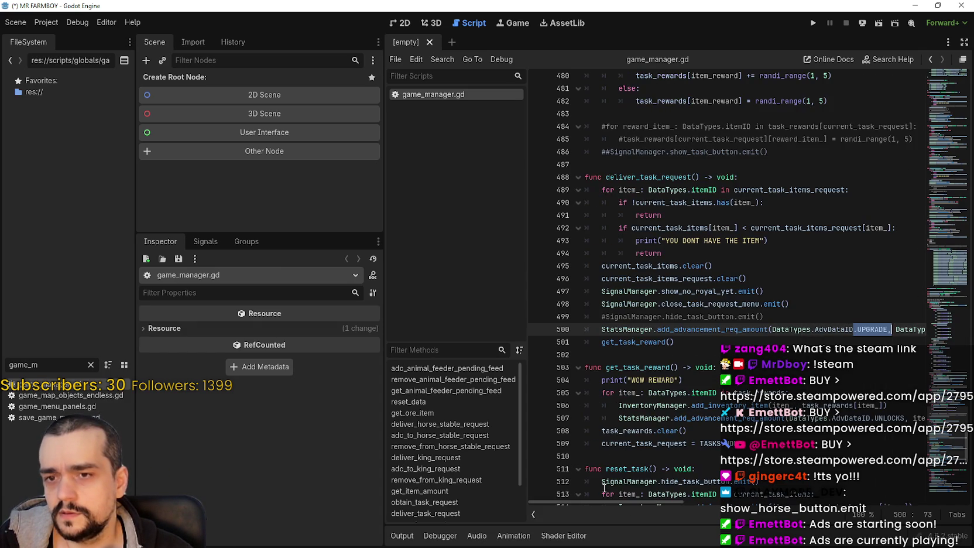
Step: Jump from the add_advancement_req_amount call on line 507 to its definition with F12
click(646, 355)
scroll(646, 303, down, 2)
double_click(636, 266)
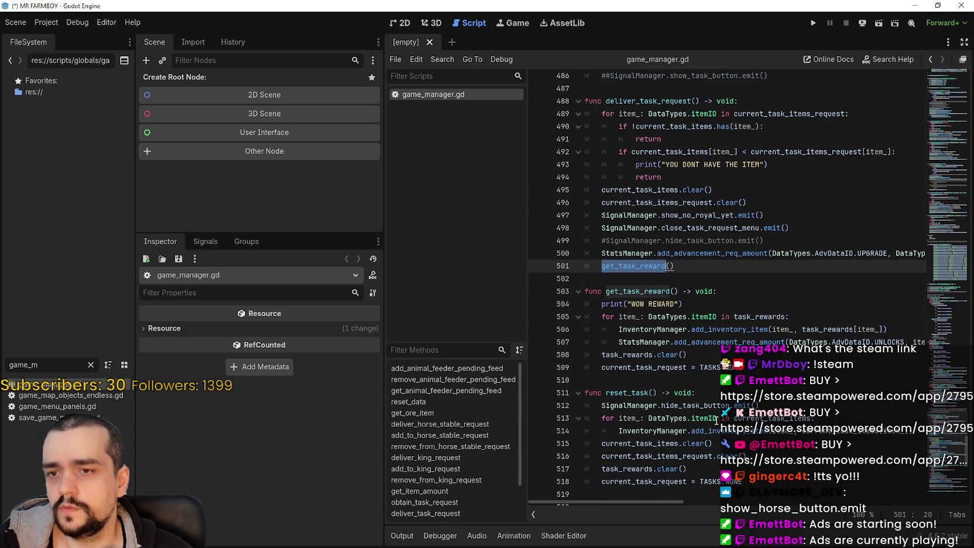
mouse_move(676, 499)
mouse_down()
mouse_move(702, 501)
mouse_move(569, 490)
mouse_up()
double_click(804, 341)
click(700, 354)
scroll(727, 304, down, 1)
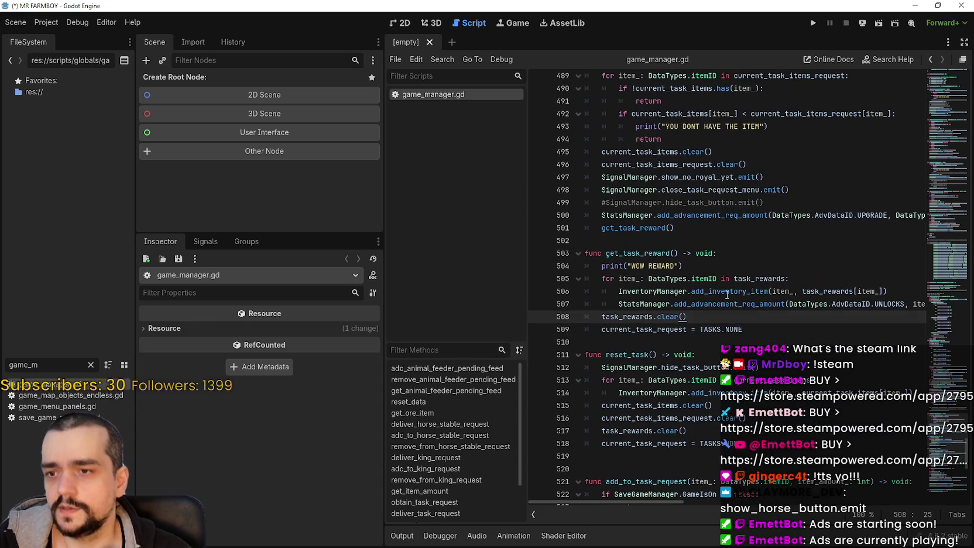
double_click(728, 304)
double_click(878, 304)
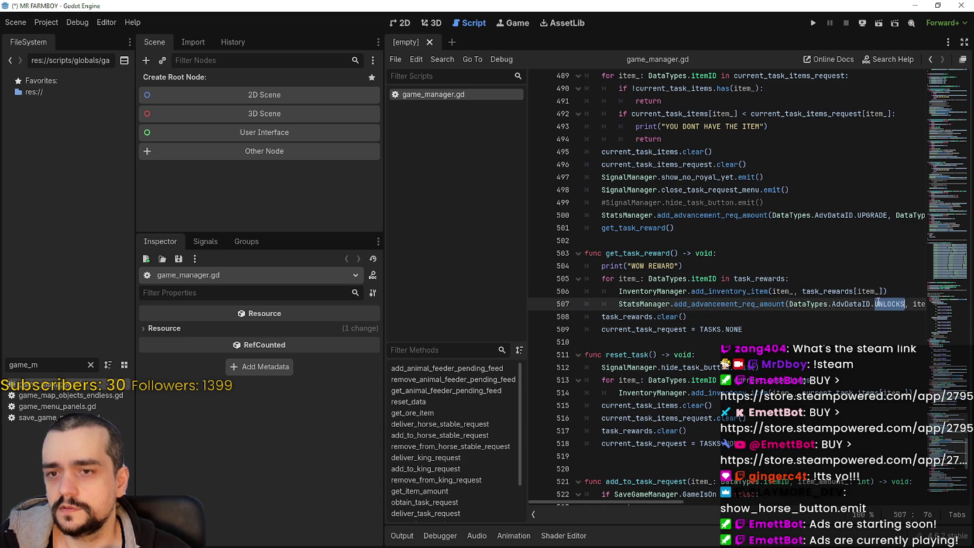
click(706, 305)
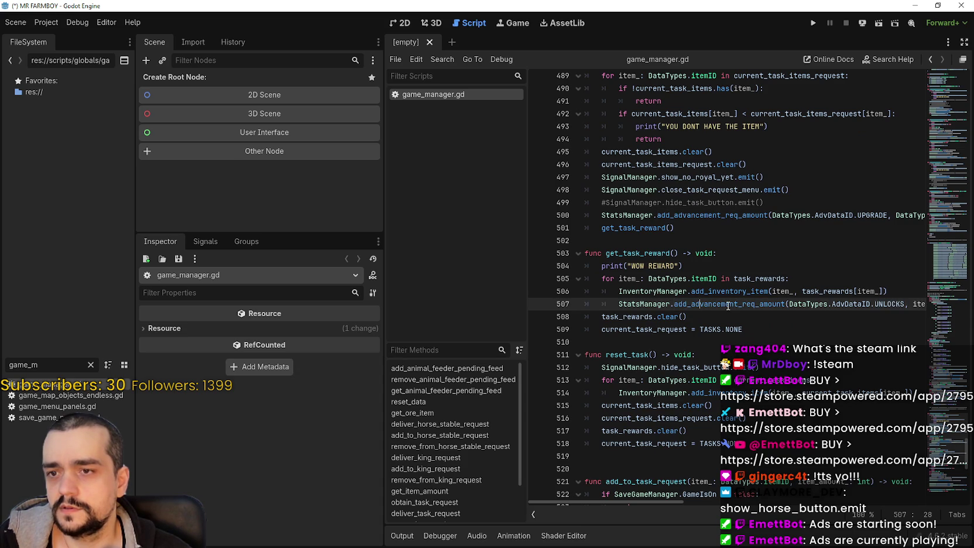
click(726, 304)
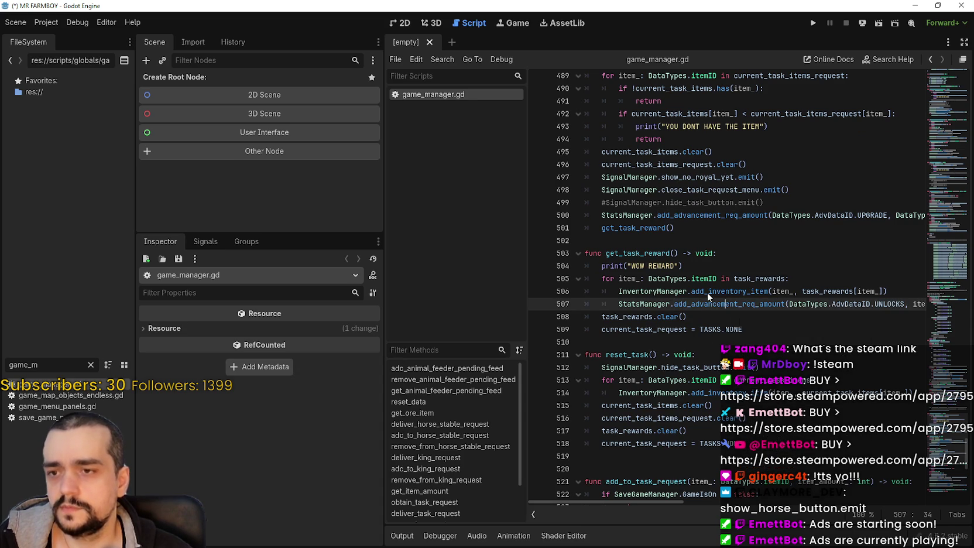
key(F12)
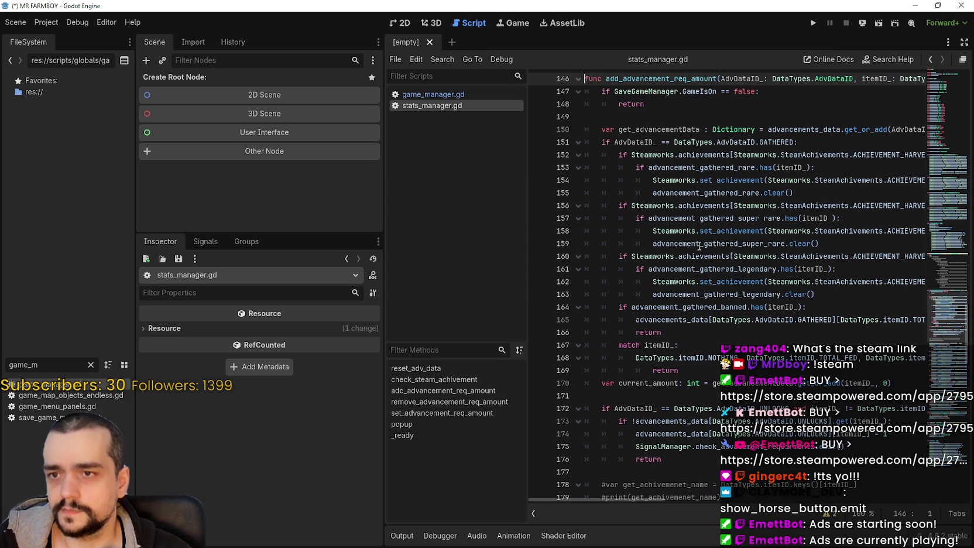
Step: Read through add_advancement_req_amount, from the UNLOCKS assignment down to the Steamworks call on line 208
scroll(714, 188, down, 4)
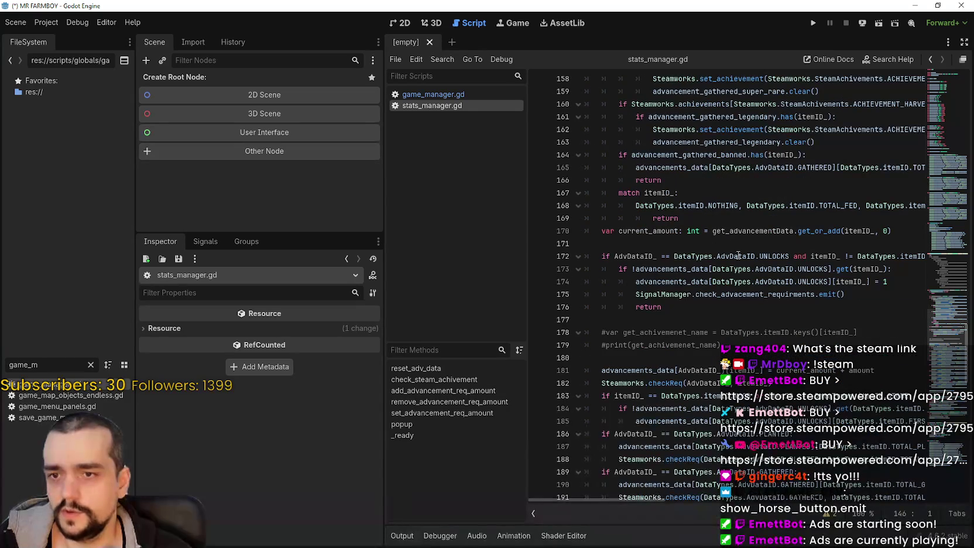
click(673, 496)
mouse_move(733, 498)
mouse_down()
mouse_move(648, 501)
mouse_move(688, 502)
mouse_move(582, 478)
mouse_up()
click(631, 282)
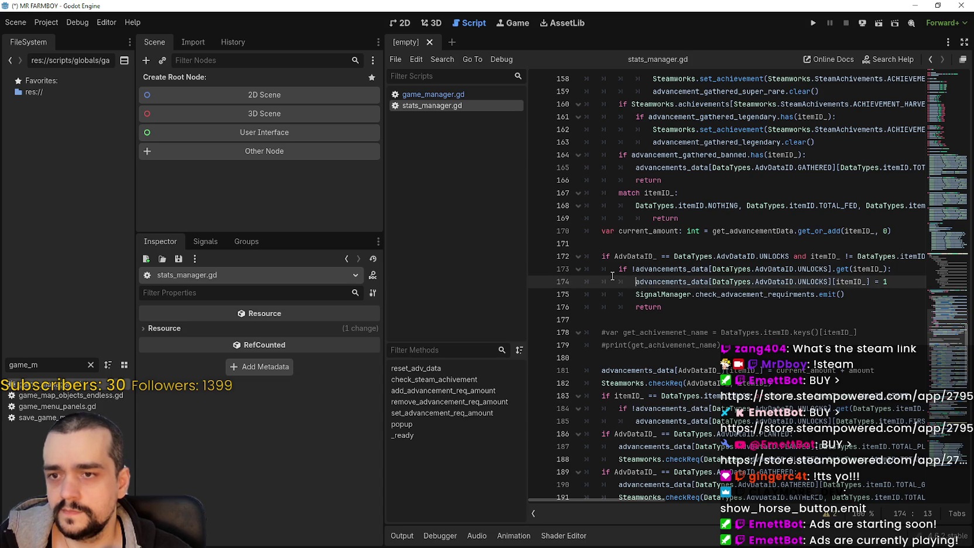
scroll(613, 276, down, 1)
mouse_move(865, 264)
mouse_down()
mouse_move(638, 256)
mouse_move(595, 228)
mouse_up()
scroll(634, 271, down, 2)
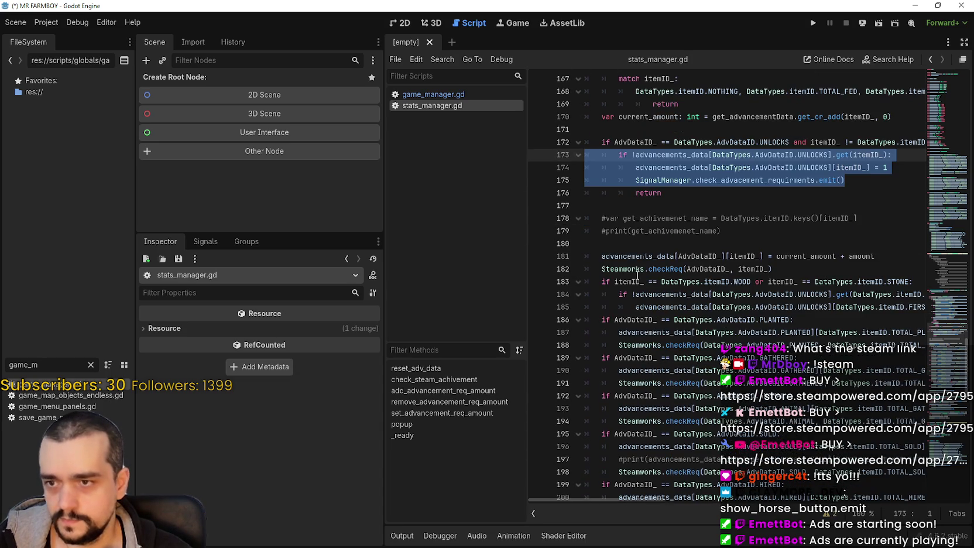
scroll(634, 270, down, 2)
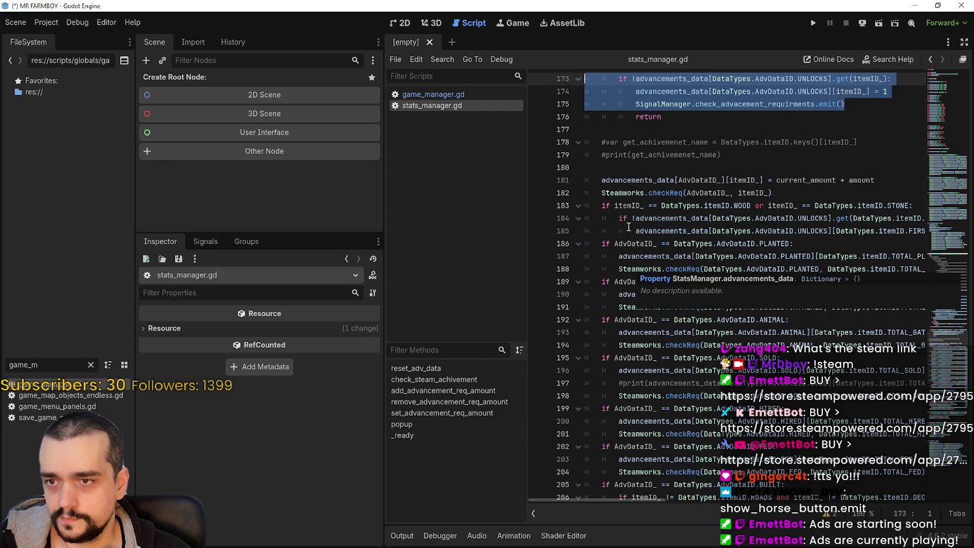
scroll(629, 226, down, 1)
scroll(629, 226, down, 4)
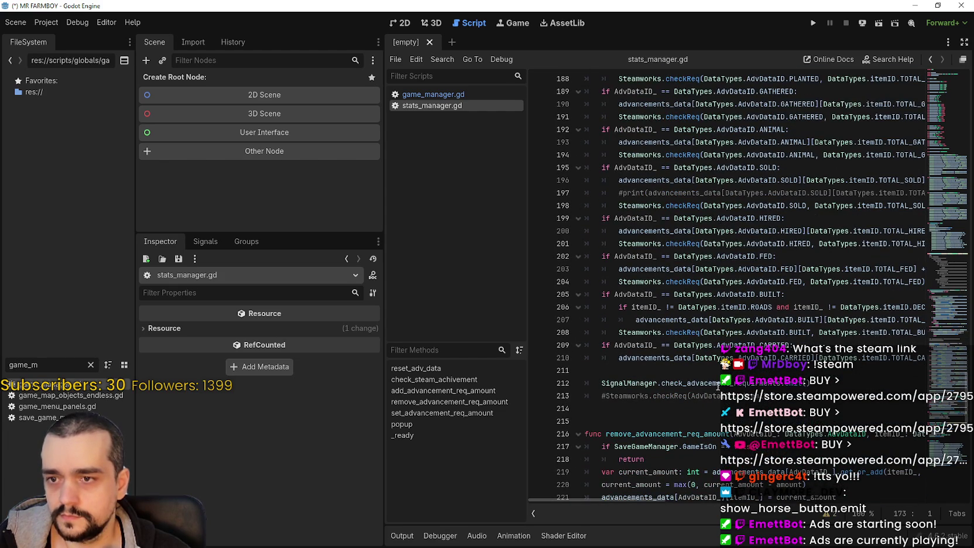
double_click(649, 332)
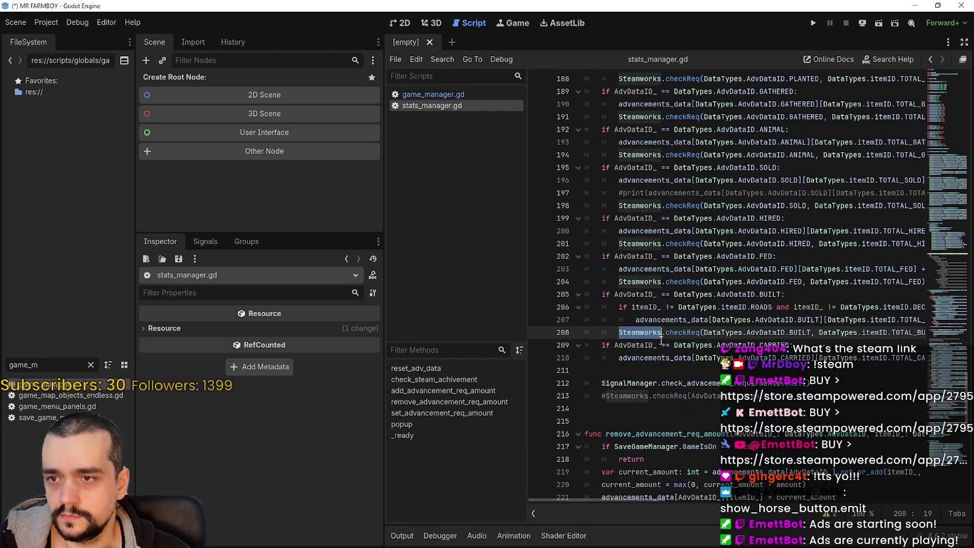
Step: Set a breakpoint on the Steamworks.checkReq(AdvDataID_, itemID_) call at line 182
scroll(745, 351, up, 3)
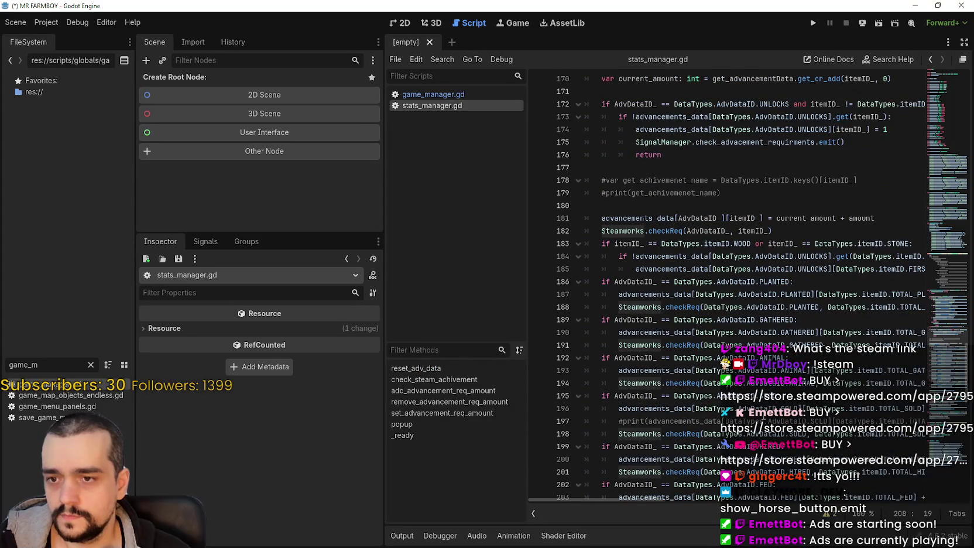
scroll(692, 383, up, 1)
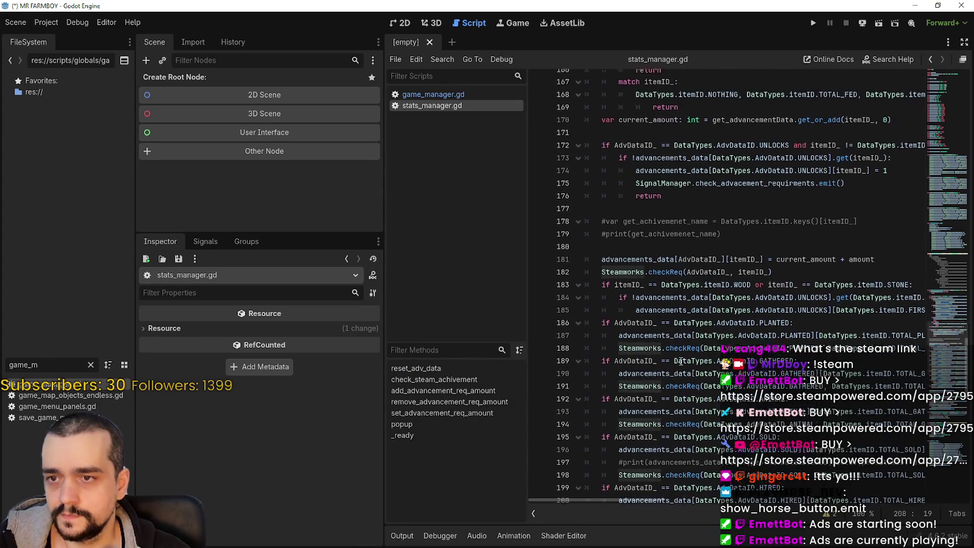
click(557, 270)
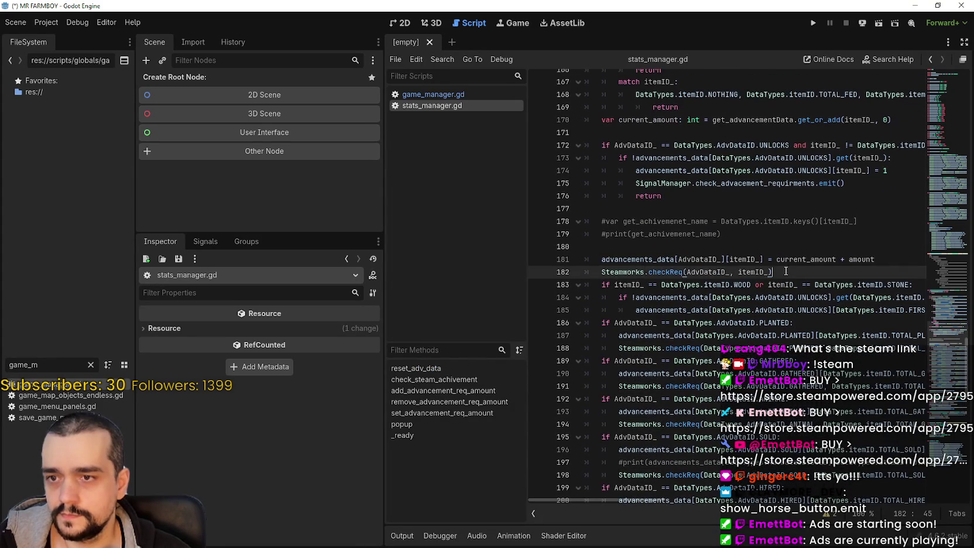
click(622, 260)
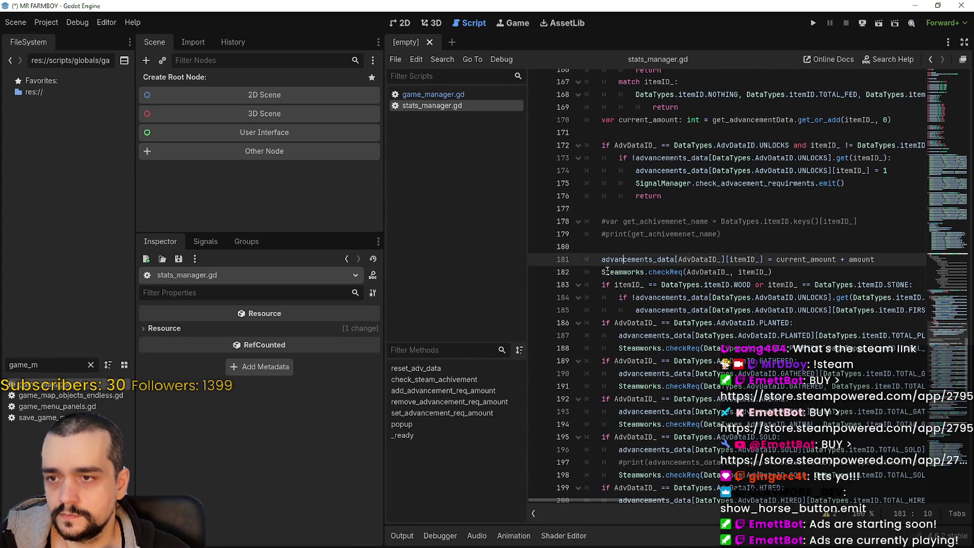
double_click(716, 272)
click(802, 275)
double_click(755, 272)
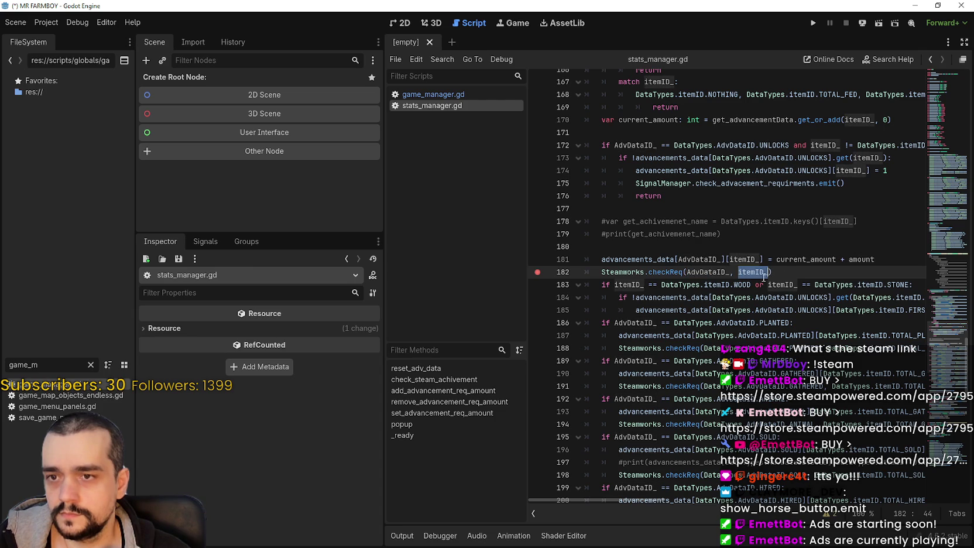
drag(786, 273, 598, 273)
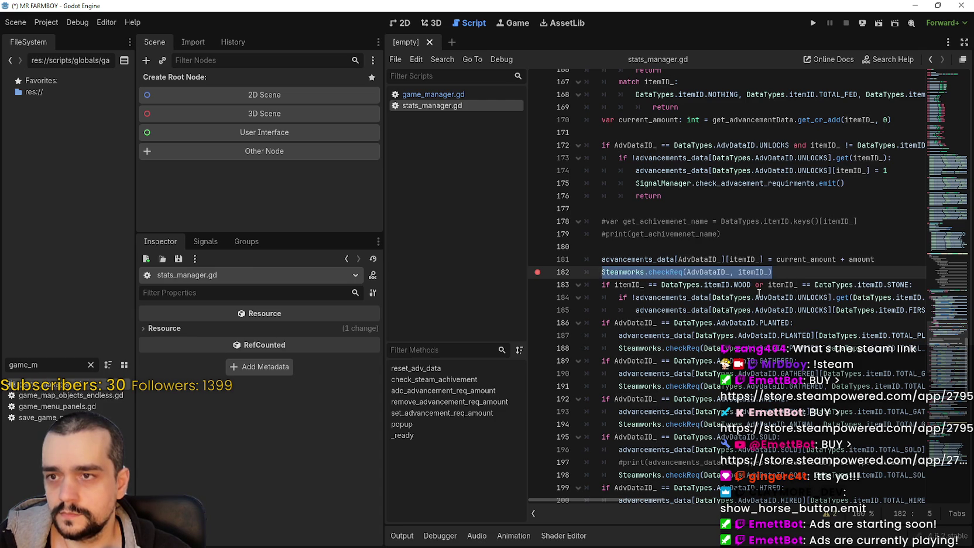
scroll(759, 293, up, 8)
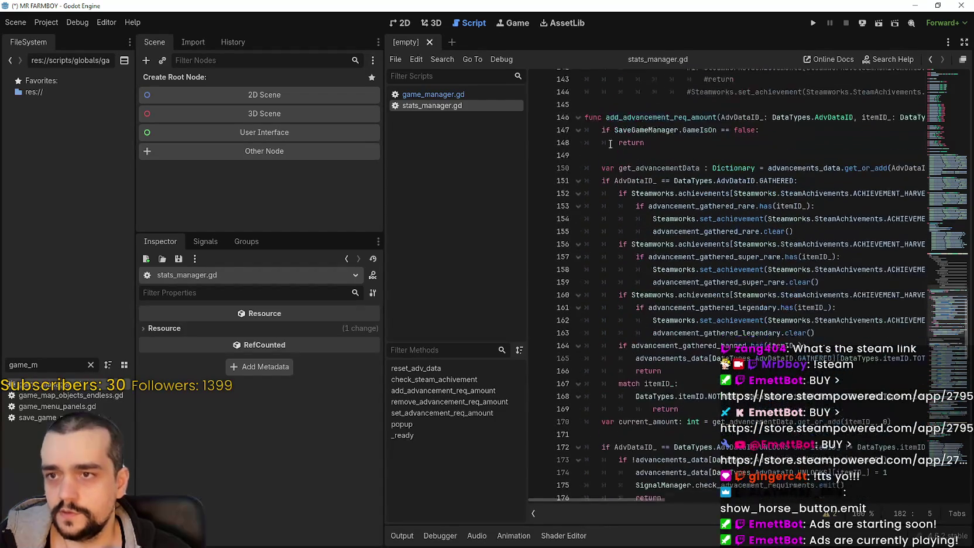
scroll(703, 293, down, 6)
click(748, 335)
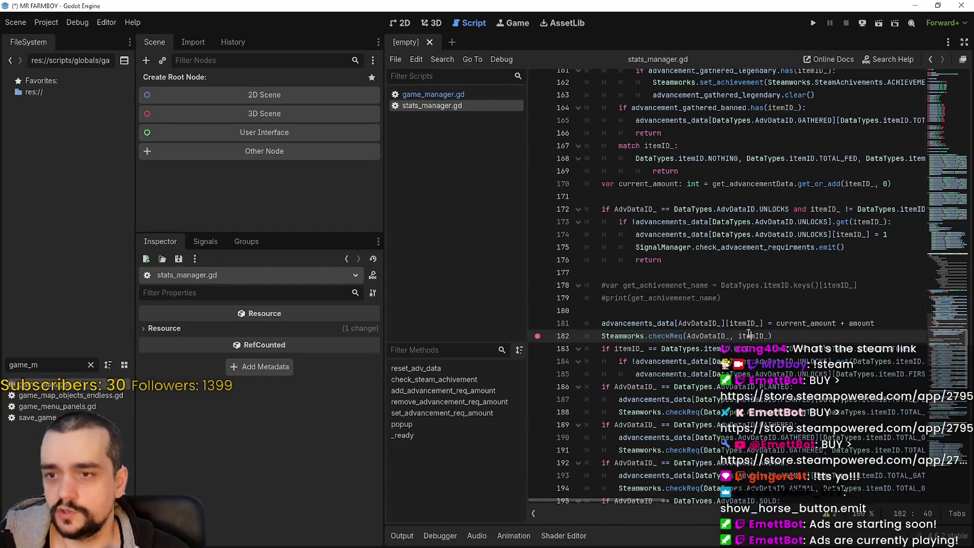
double_click(717, 336)
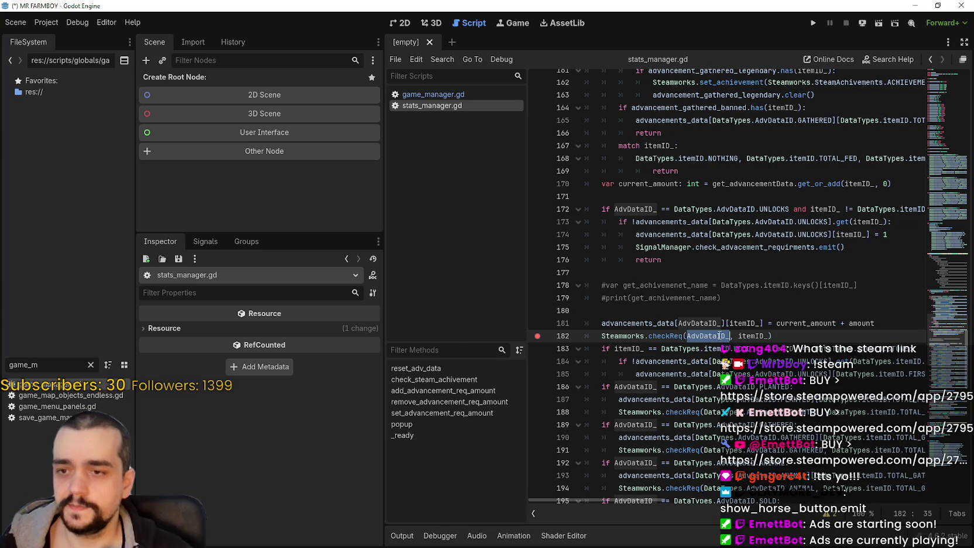
click(791, 335)
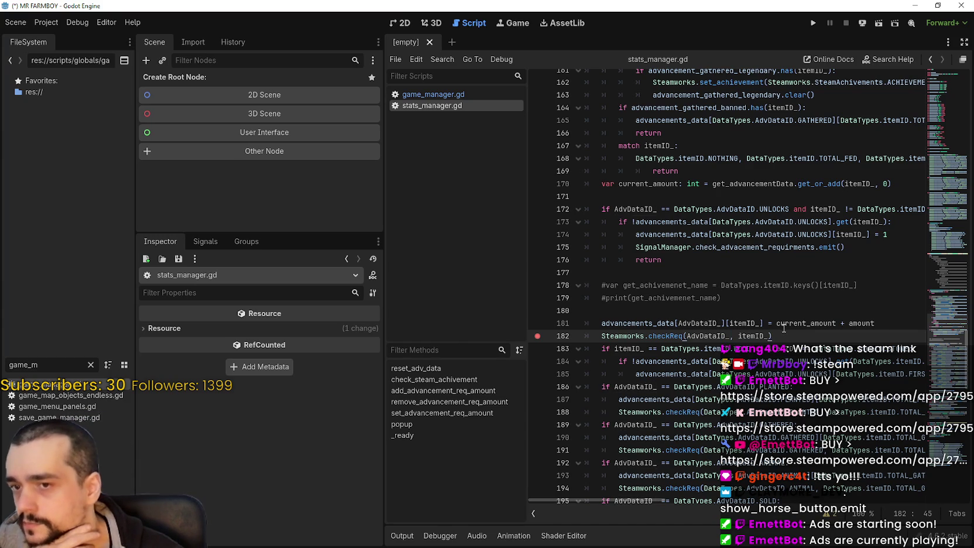
click(610, 298)
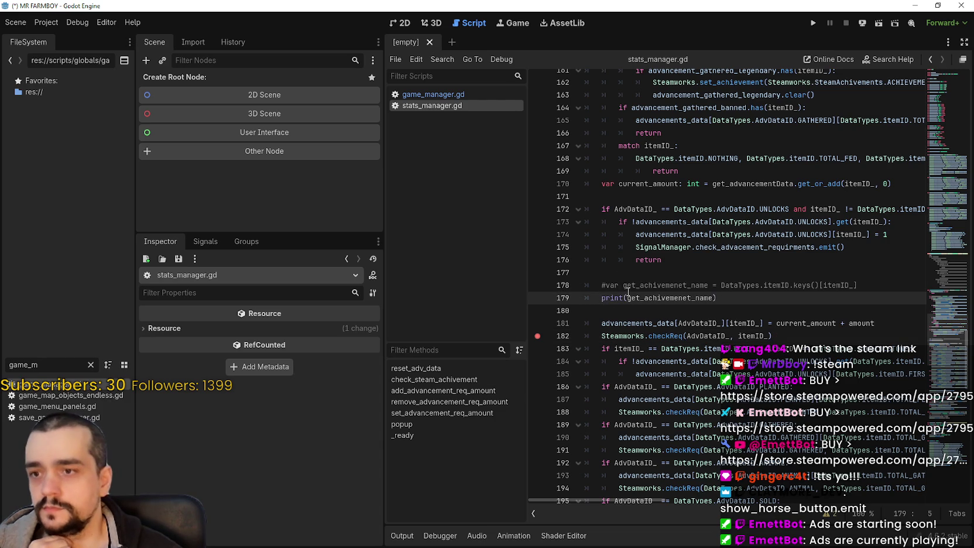
click(609, 284)
Step: Uncomment the achievement name print and the get_achivemenet_name variable on line 178
key(Up)
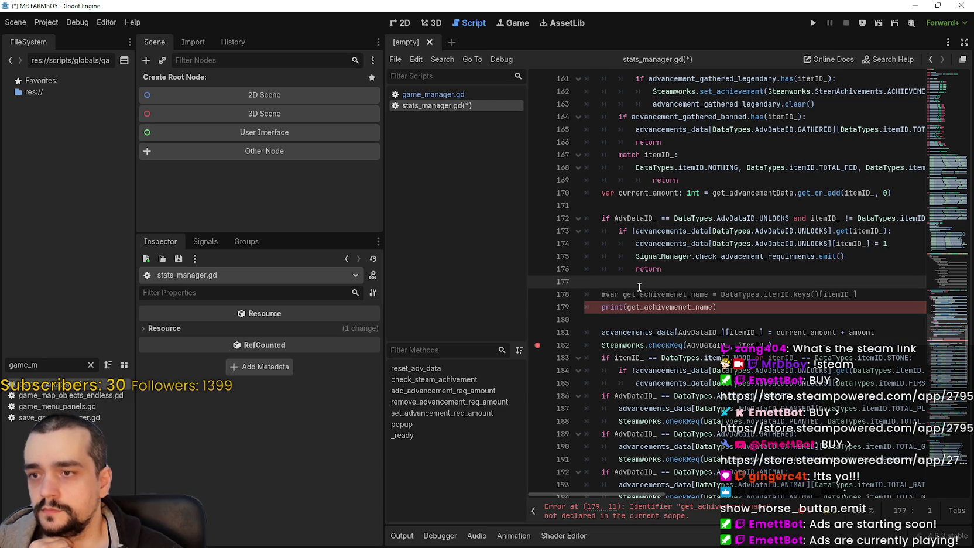
click(609, 294)
key(ctrl+k)
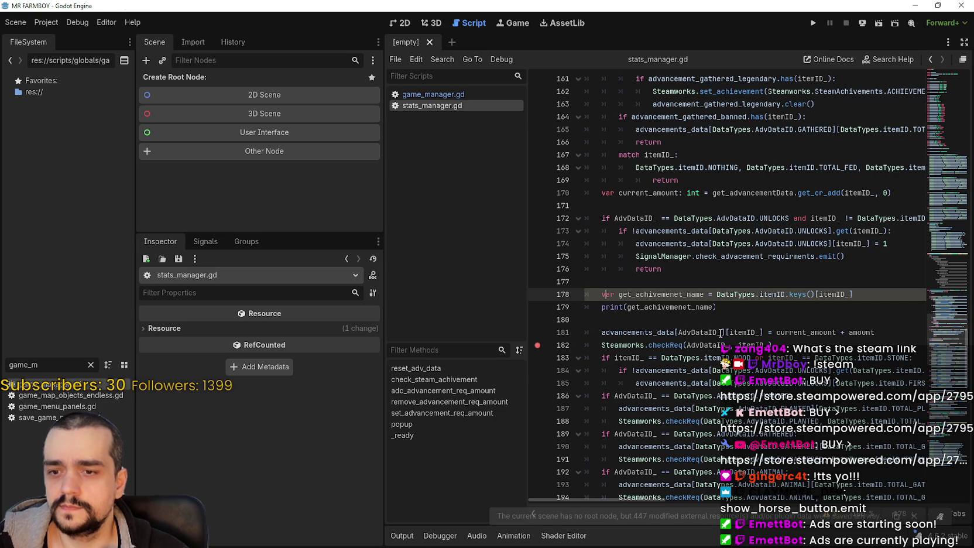
mouse_move(720, 333)
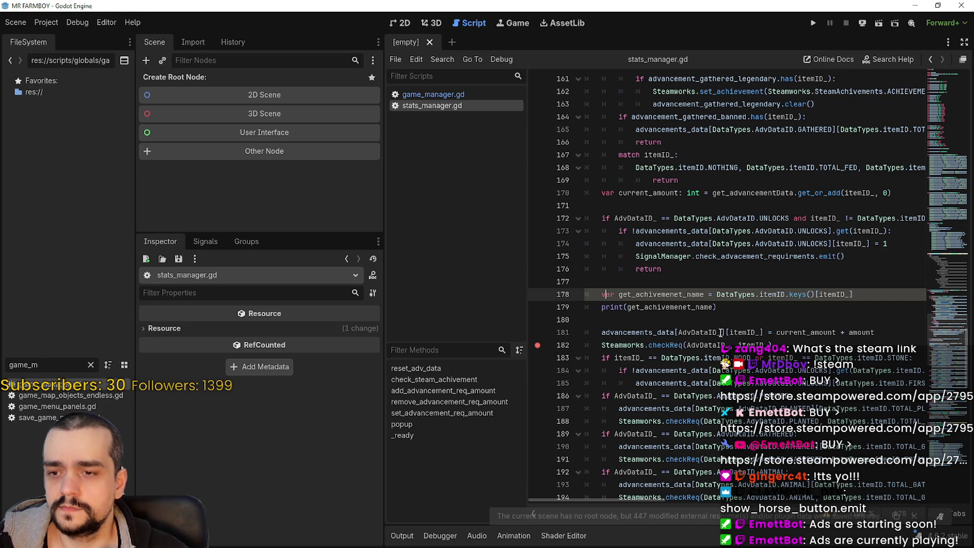
click(602, 281)
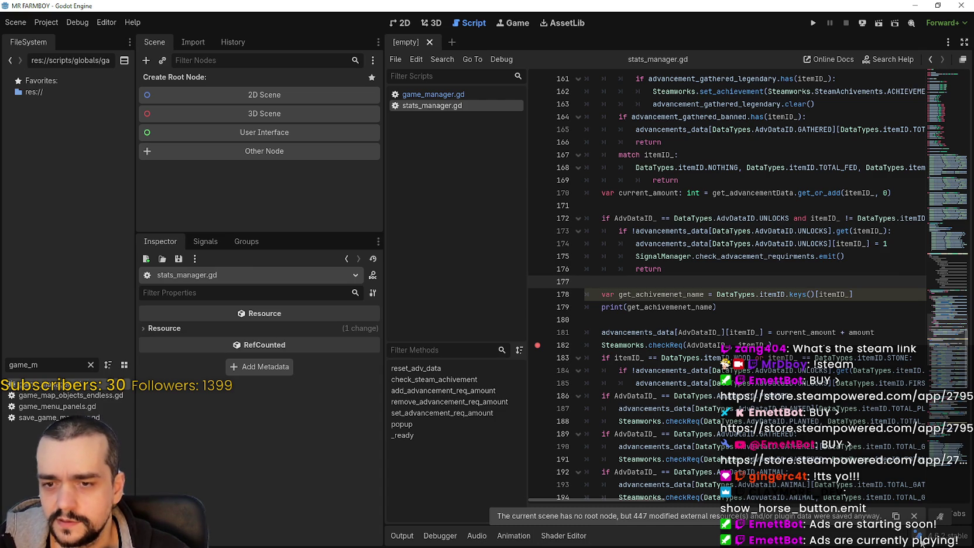
Step: Dismiss the no-root-node notice and review the checkReq calls around lines 180–188
click(682, 418)
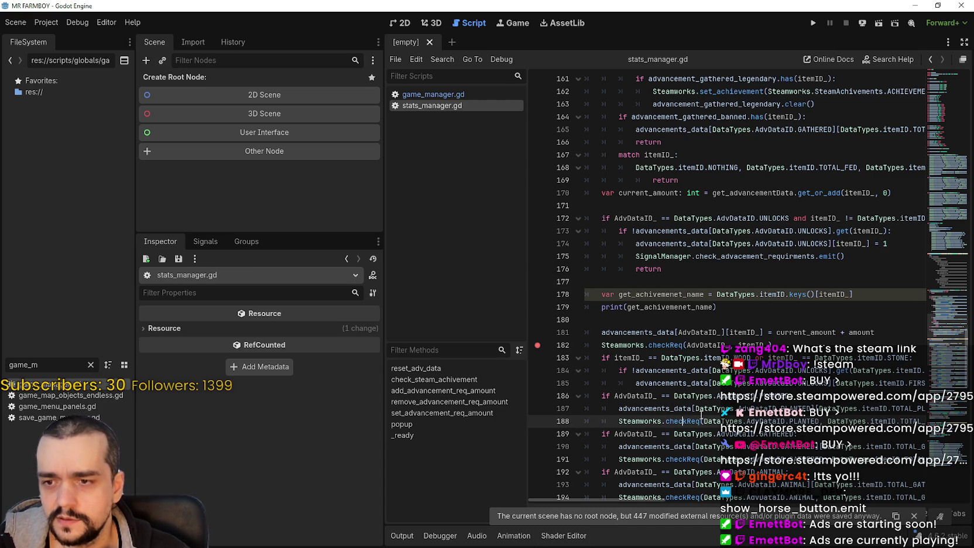
click(914, 516)
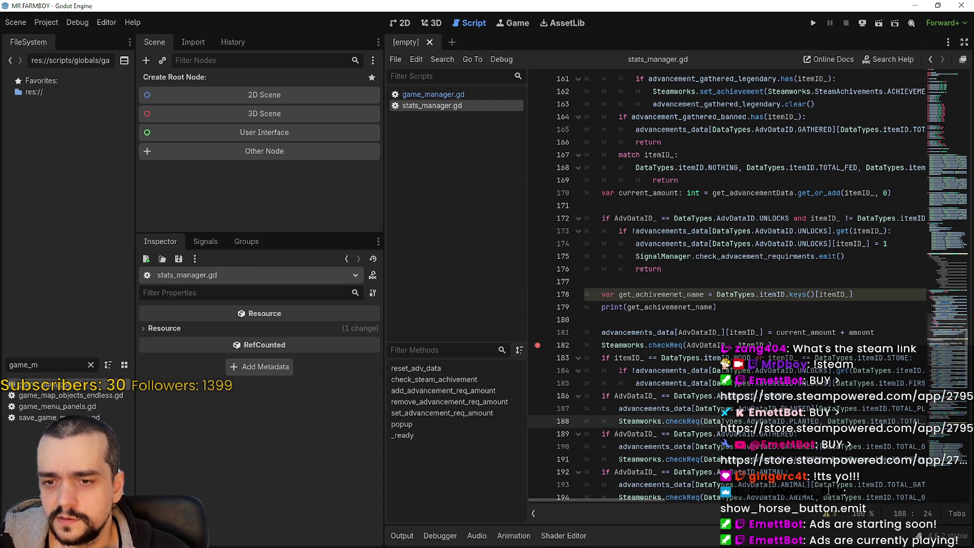
click(667, 345)
click(647, 319)
scroll(648, 319, up, 1)
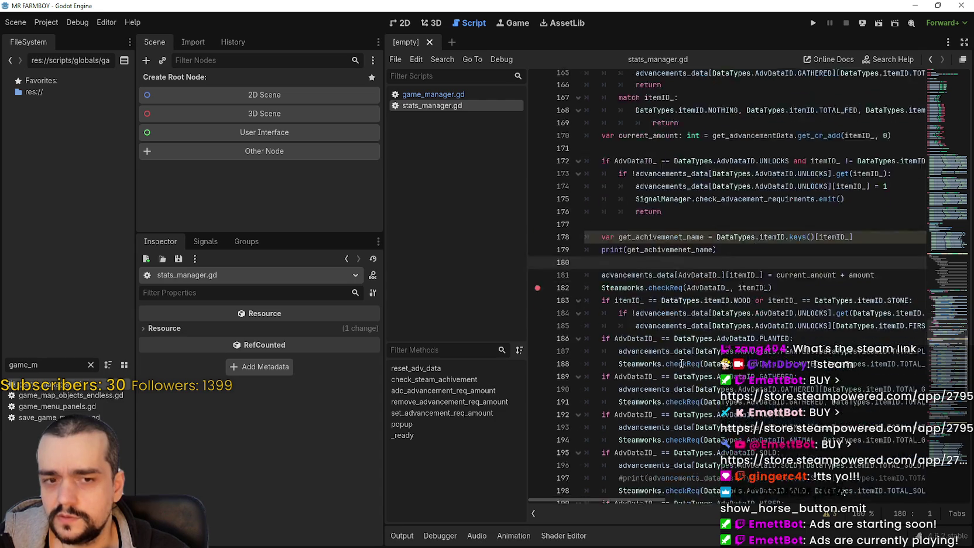
scroll(691, 331, down, 3)
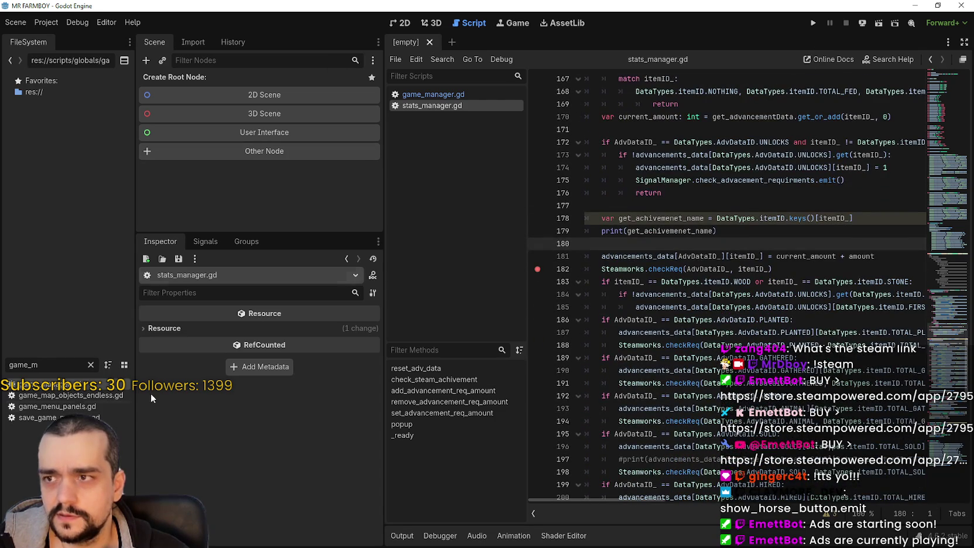
Step: Clear the FileSystem filter, run MR FARMBOY, then switch to the mr-farmboy-exports folder
click(91, 364)
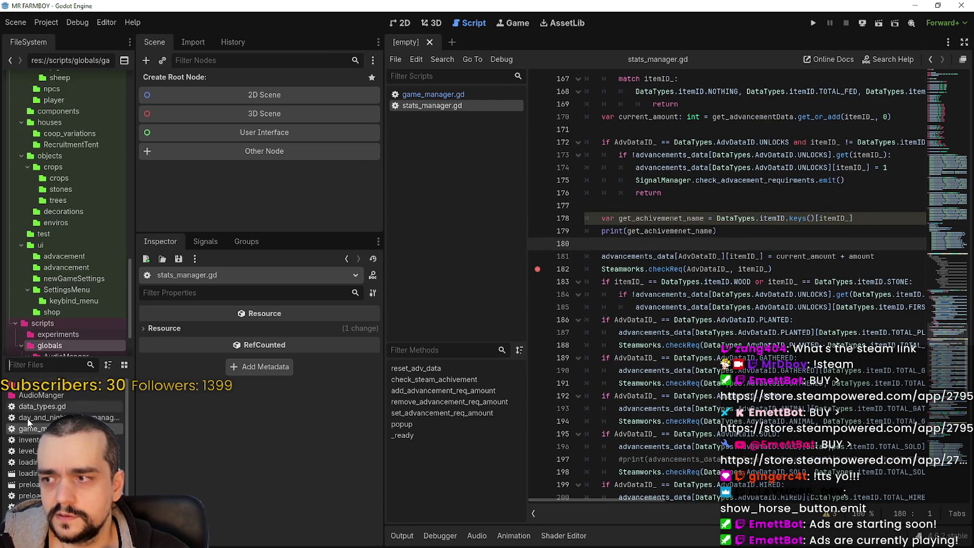
scroll(64, 409, down, 1)
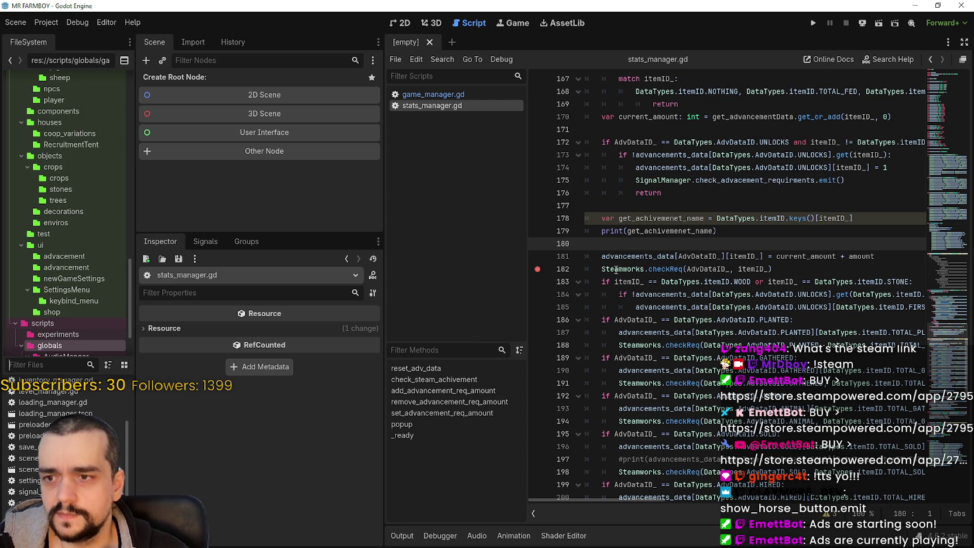
click(813, 23)
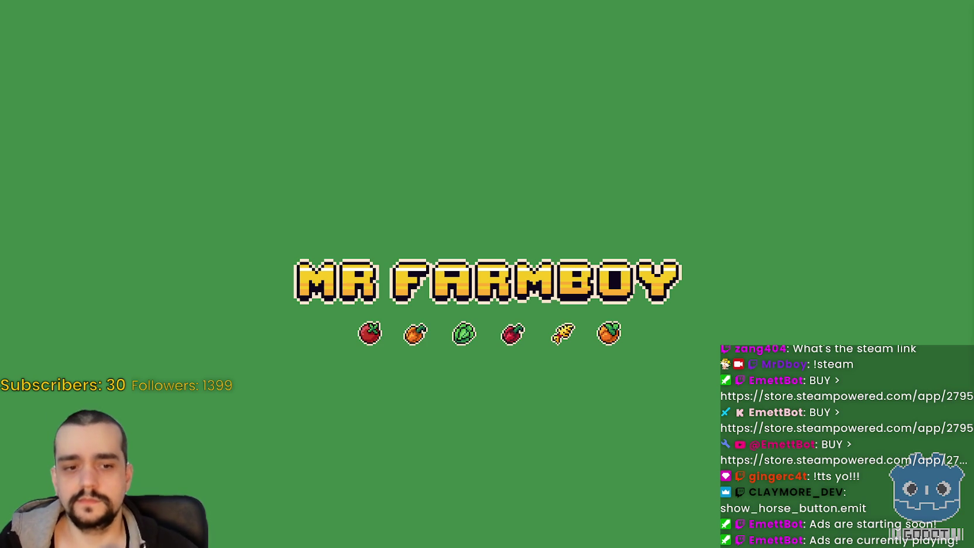
key(alt+Tab)
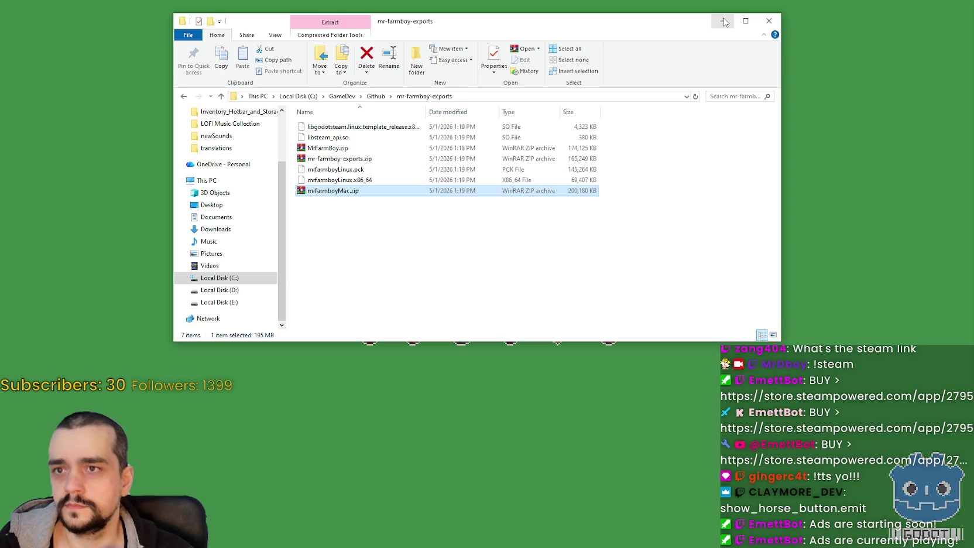
Step: In File Explorer, go up to GameDev and look inside the Engines > Godot_v4.6.2-stable_win64.exe folder
click(722, 24)
key(alt+Tab)
click(376, 96)
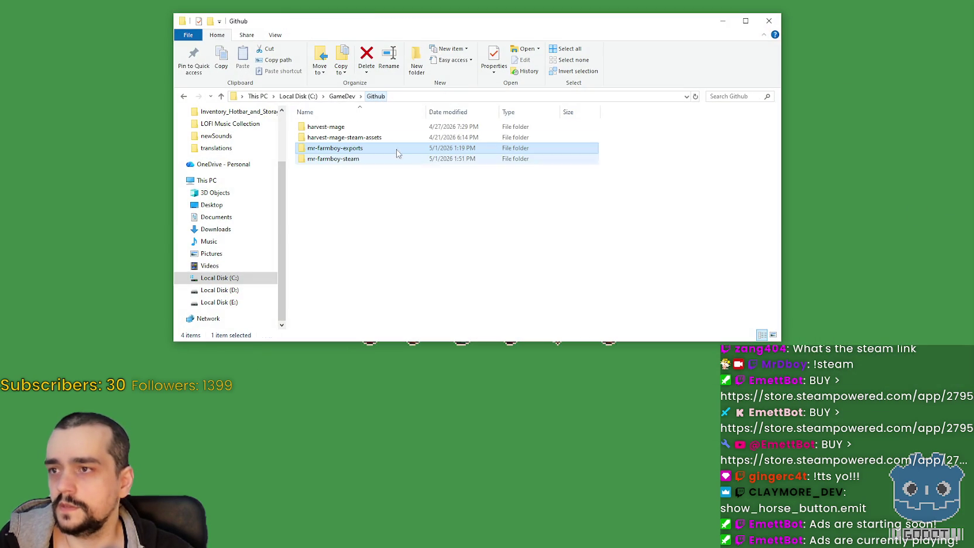
click(342, 96)
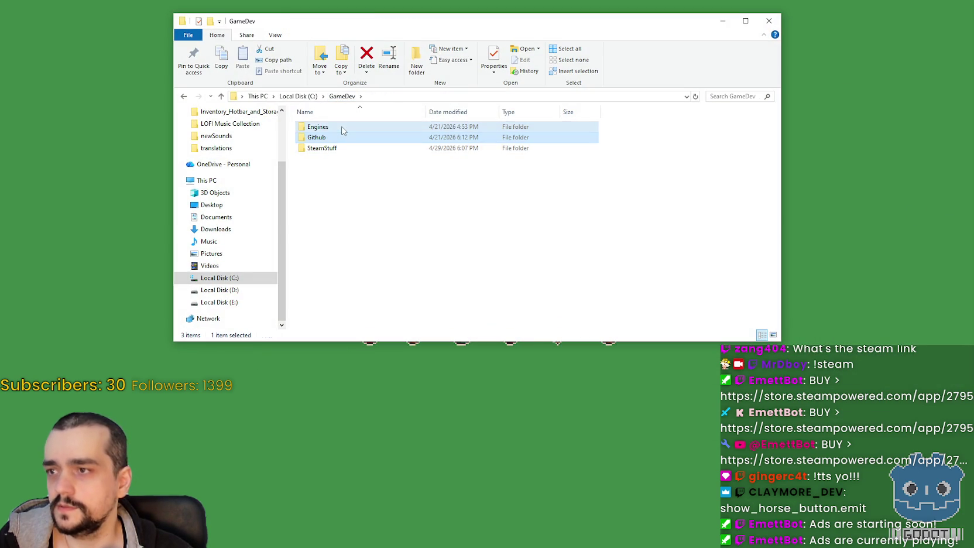
double_click(343, 127)
double_click(330, 127)
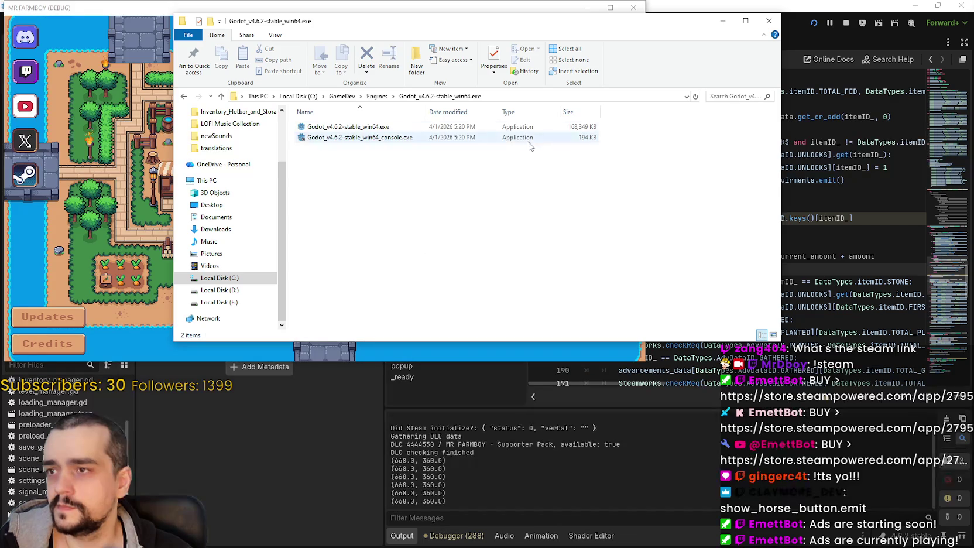
click(377, 96)
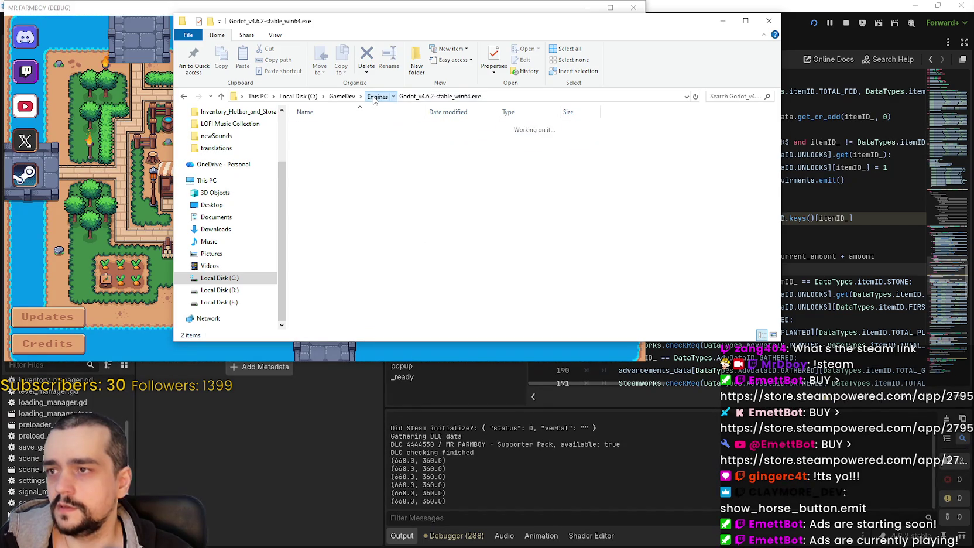
click(342, 96)
Step: Browse Github > mr-farmboy-steam > .godot > editor, scroll its file list, then return to .godot
double_click(337, 137)
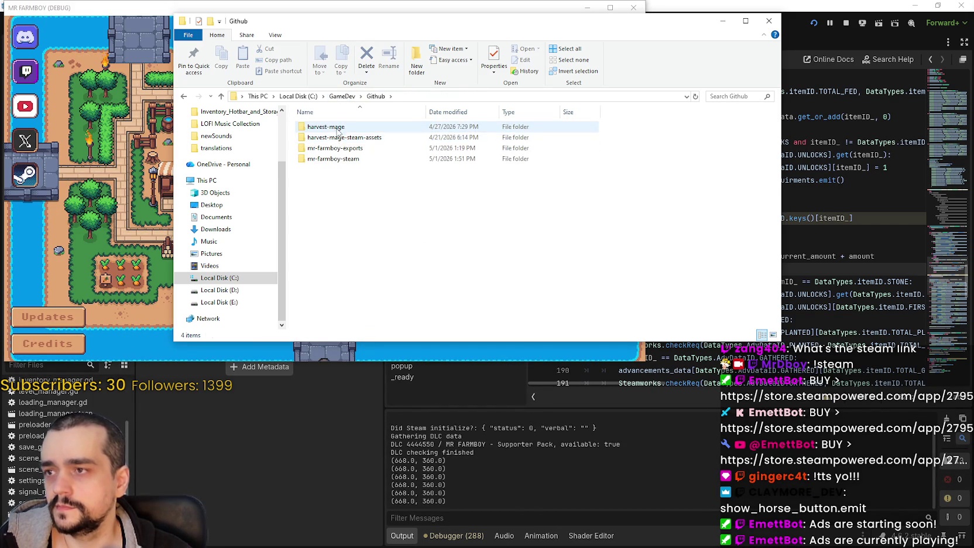
double_click(335, 158)
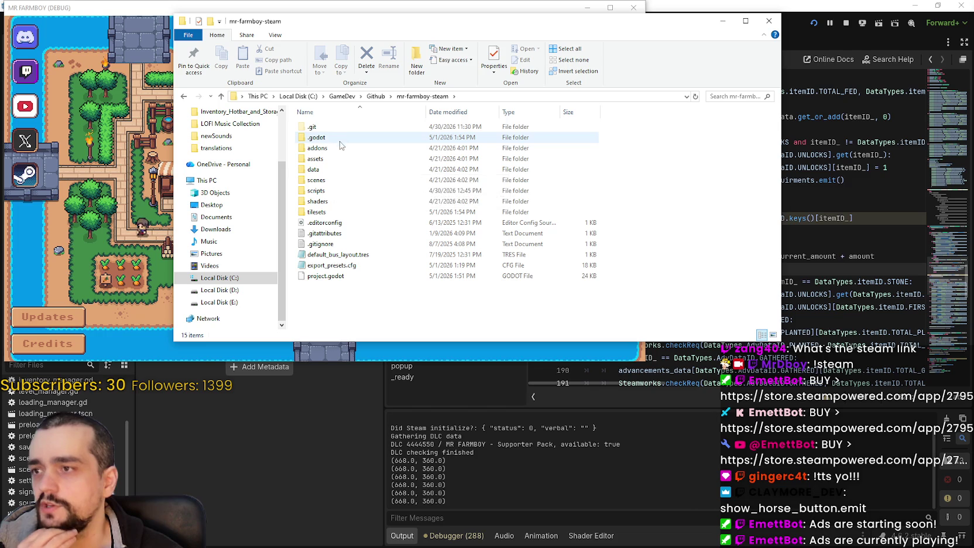
double_click(338, 137)
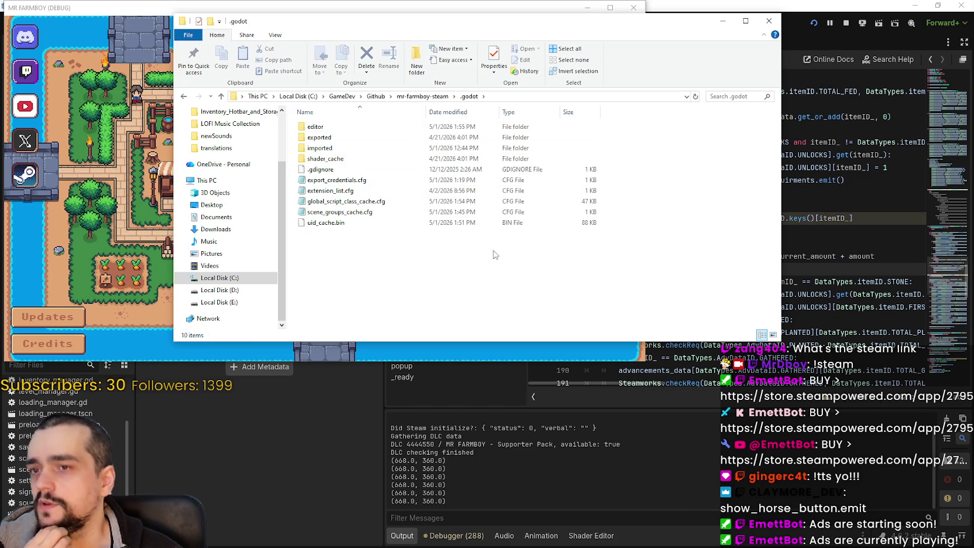
double_click(315, 127)
mouse_move(777, 118)
mouse_down()
mouse_move(781, 148)
mouse_move(758, 230)
mouse_up()
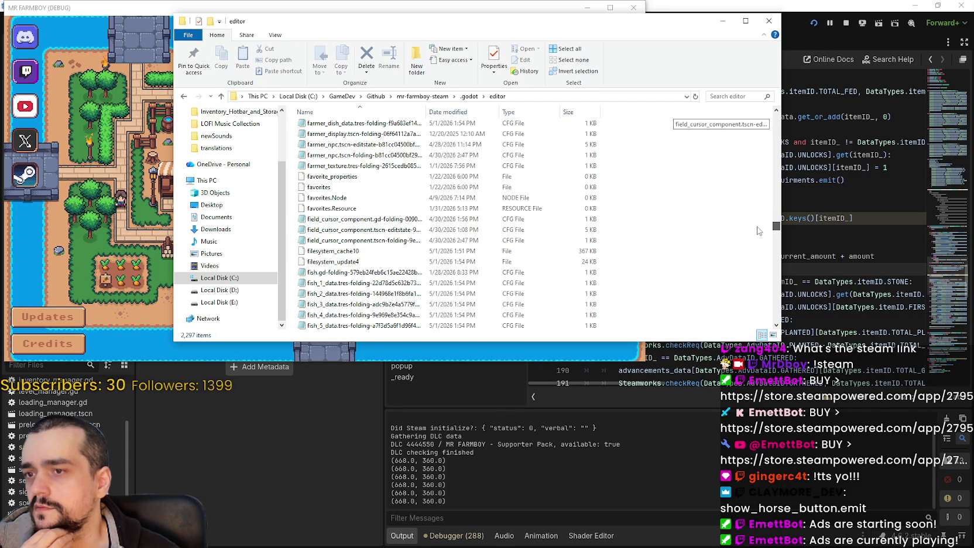
drag(776, 227, 766, 333)
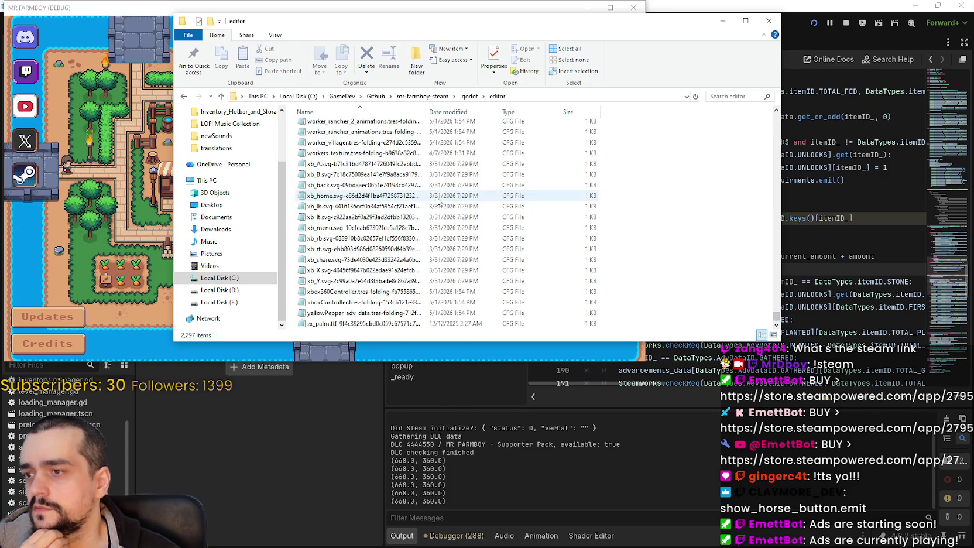
click(472, 98)
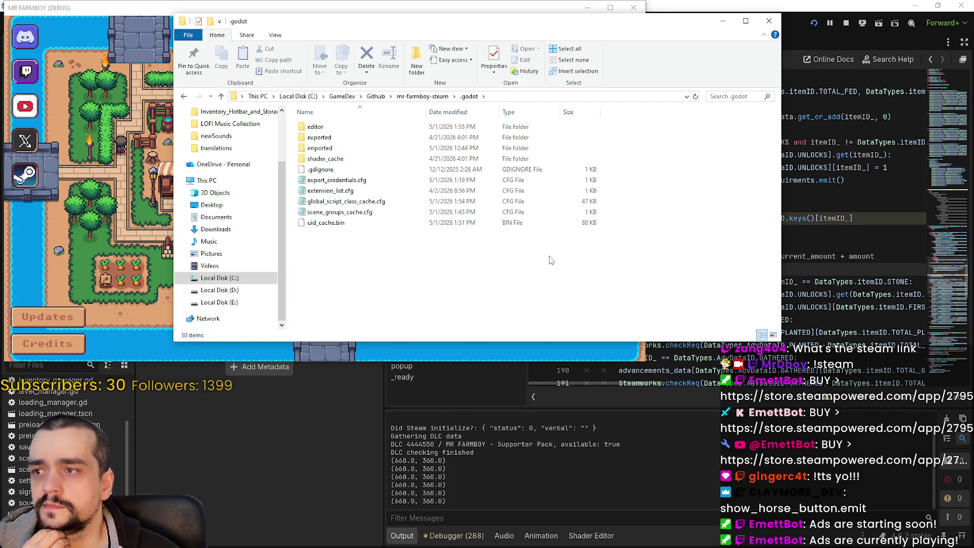
Step: Close File Explorer, move the game window over the editor, and expand Save 6 under Continue
click(769, 21)
mouse_move(329, 18)
mouse_down()
mouse_move(695, 36)
mouse_move(557, 35)
mouse_up()
click(560, 182)
scroll(509, 234, down, 2)
click(506, 237)
Step: Load Save 6, roll a Player House decoration, and resume past the player_house_panel.gd line 194 breakpoint
click(506, 240)
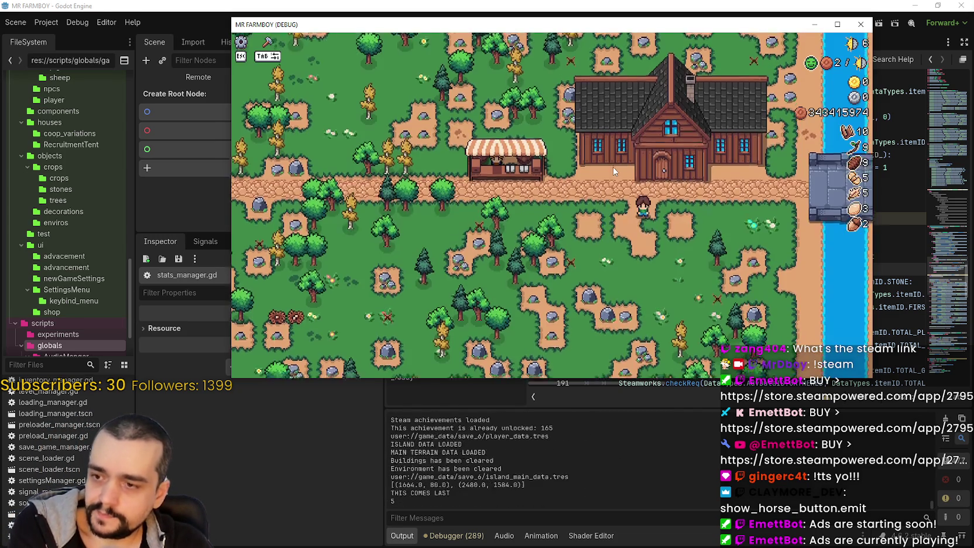
click(612, 166)
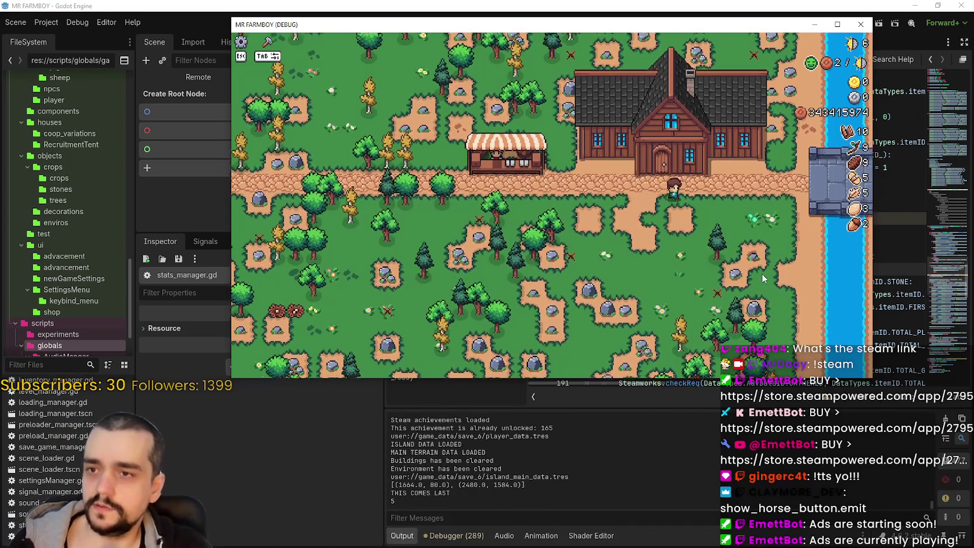
click(613, 216)
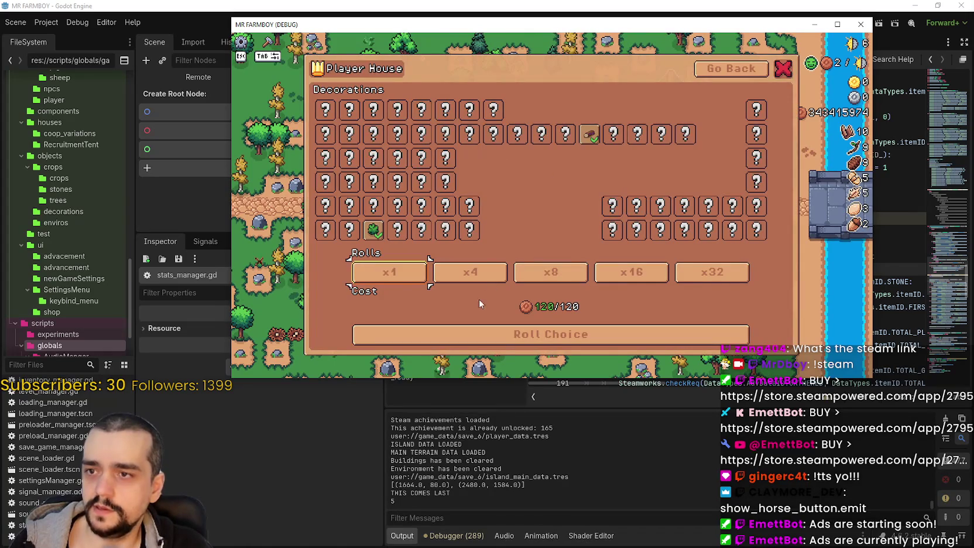
click(445, 336)
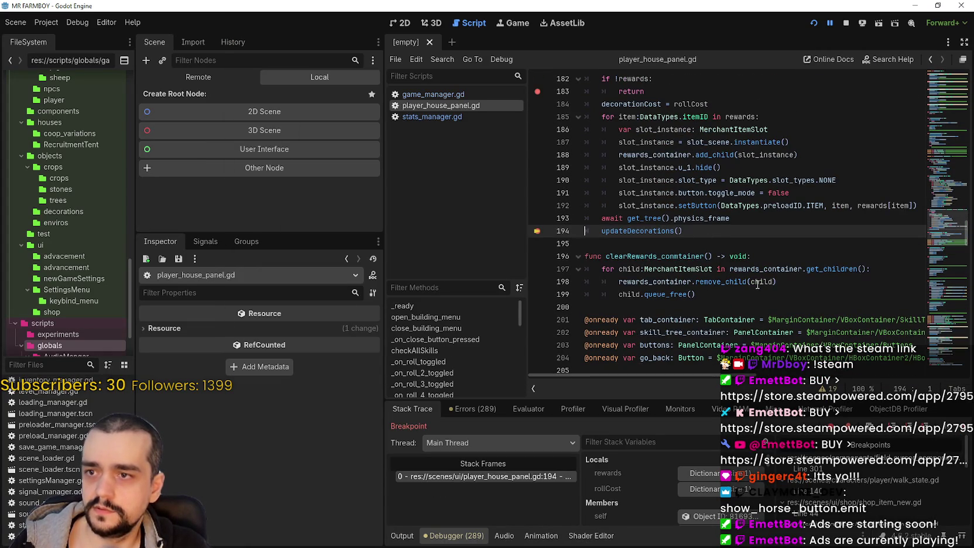
scroll(742, 268, up, 3)
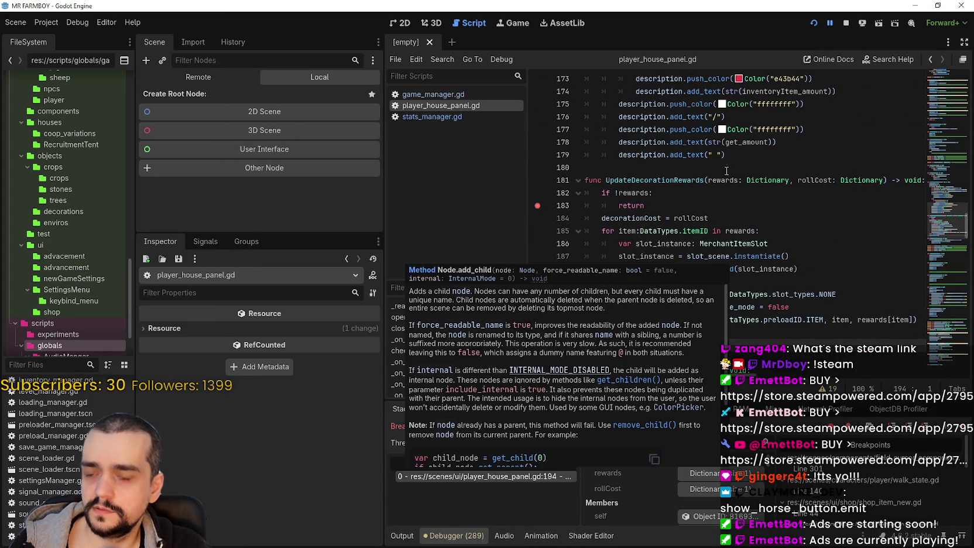
scroll(753, 284, down, 2)
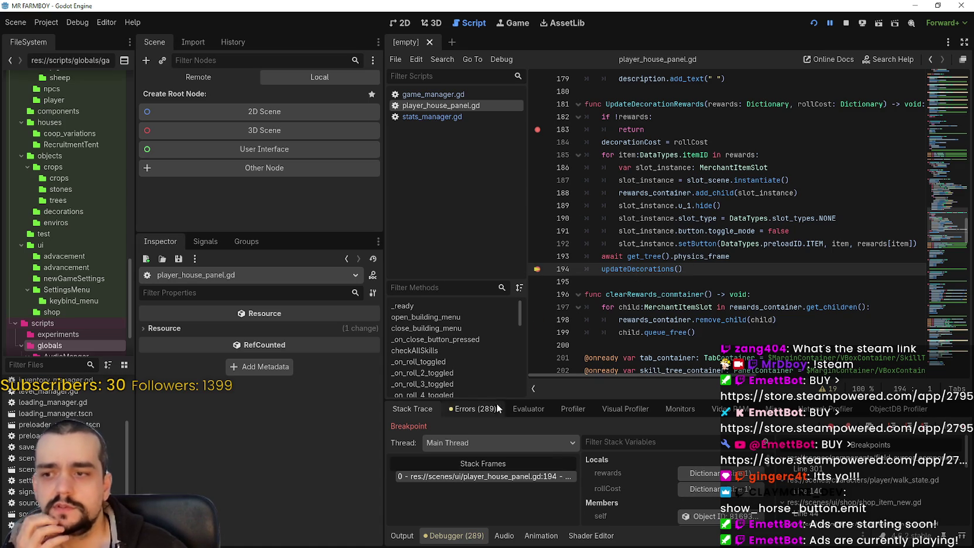
scroll(872, 486, down, 2)
scroll(849, 480, up, 3)
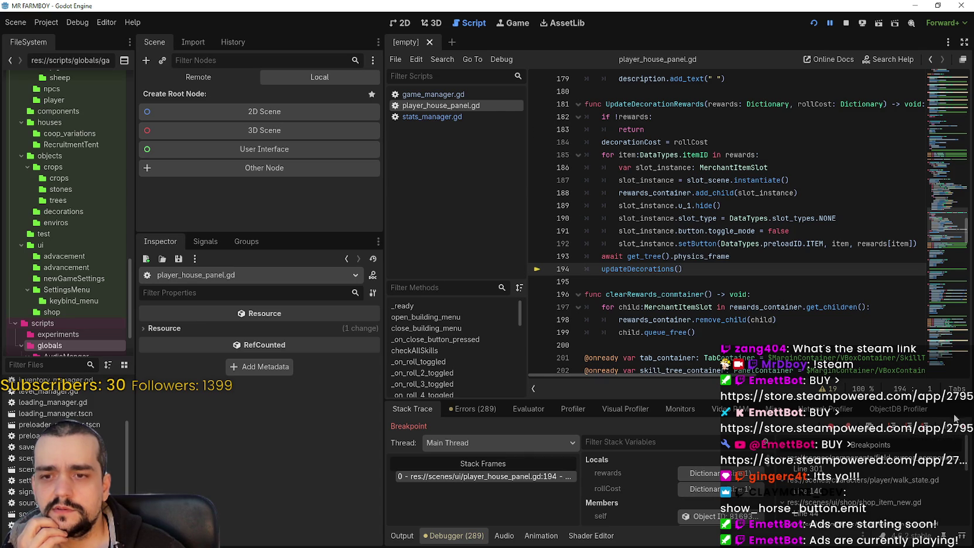
key(F12)
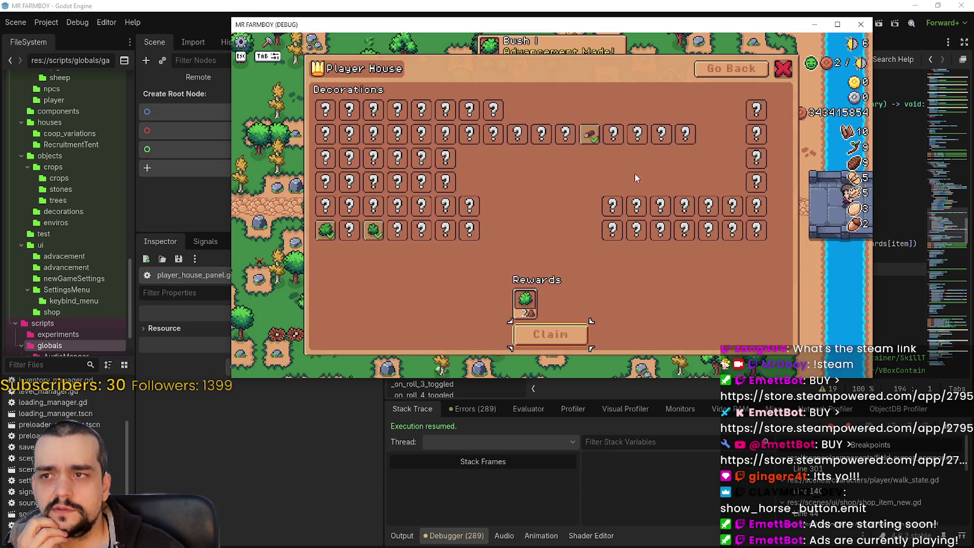
Step: Claim the rolled bush reward, then open stats_manager.gd at the line 182 breakpoint
click(563, 335)
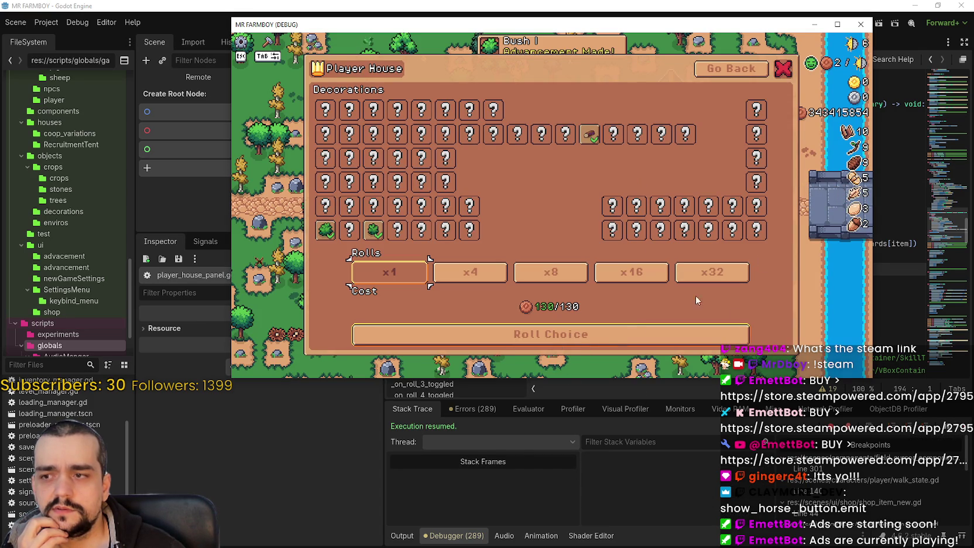
click(969, 464)
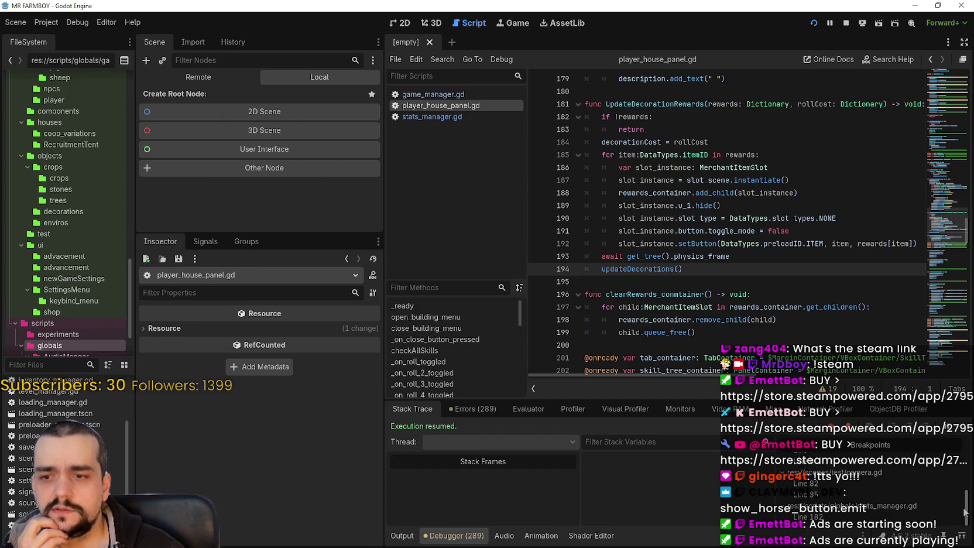
scroll(864, 509, down, 3)
scroll(864, 512, down, 5)
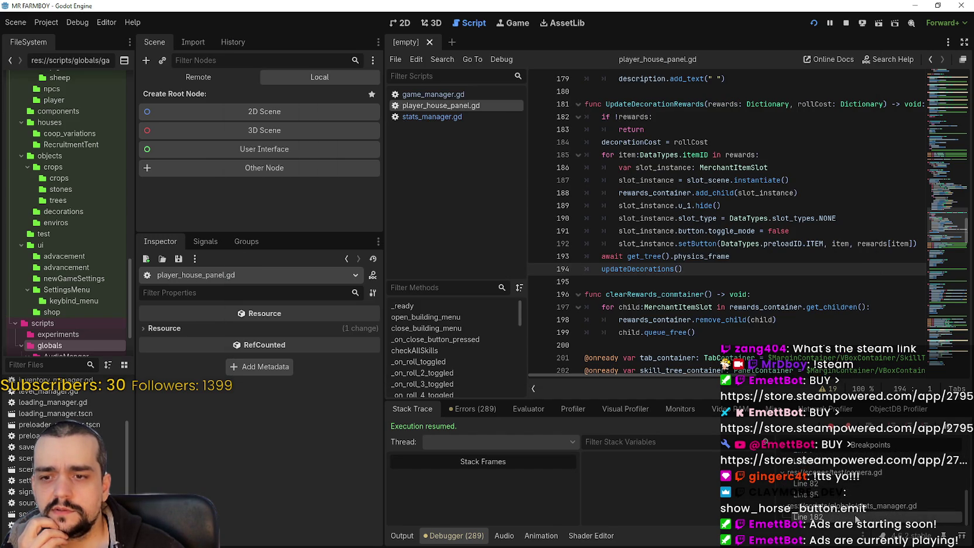
click(865, 516)
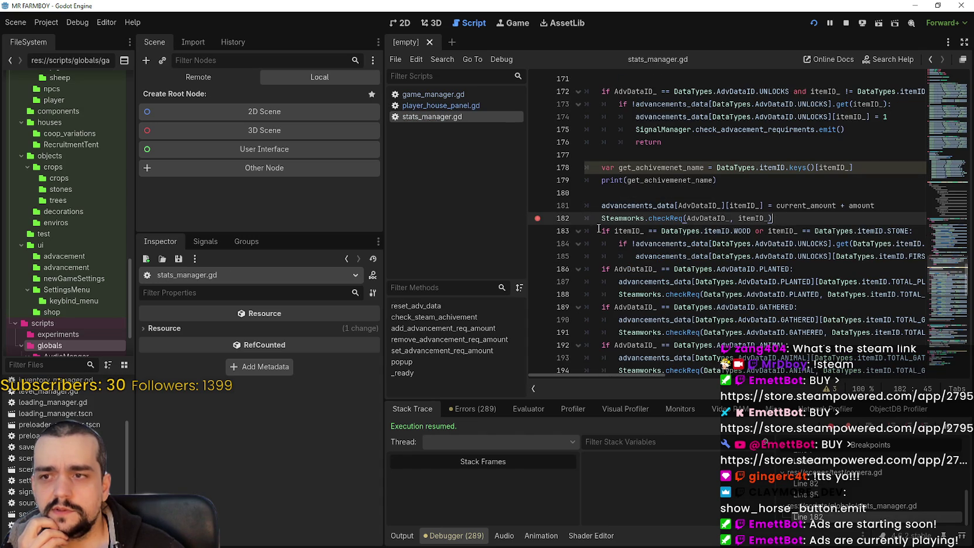
Step: Toggle breakpoints on stats_manager.gd lines 181 and 178, then show the Output log
scroll(599, 228, up, 3)
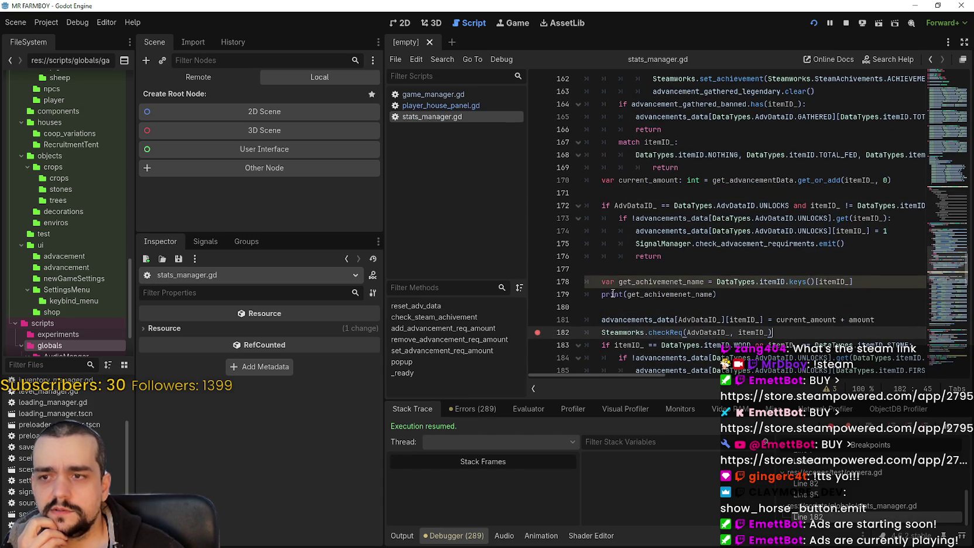
click(537, 321)
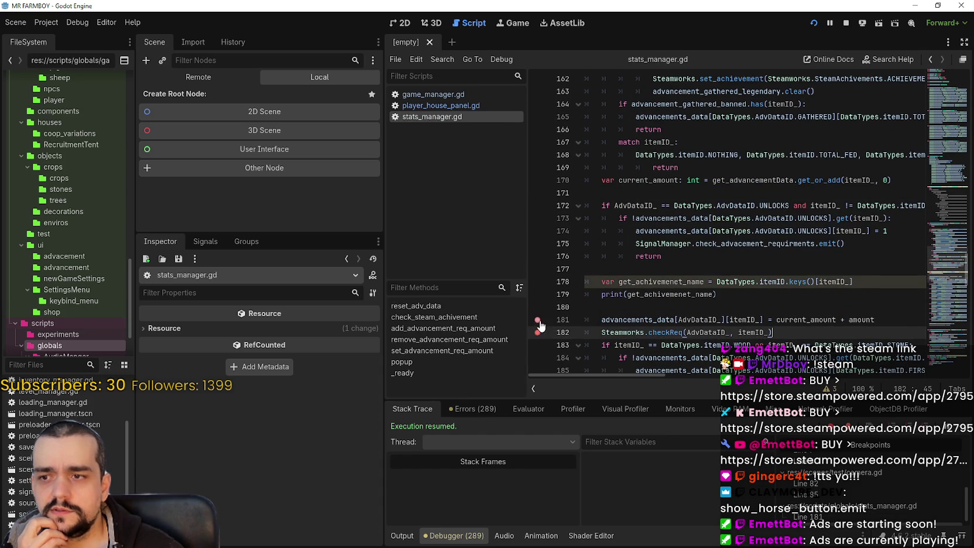
click(538, 283)
scroll(677, 291, up, 4)
scroll(677, 291, down, 4)
scroll(892, 495, up, 3)
scroll(892, 494, up, 5)
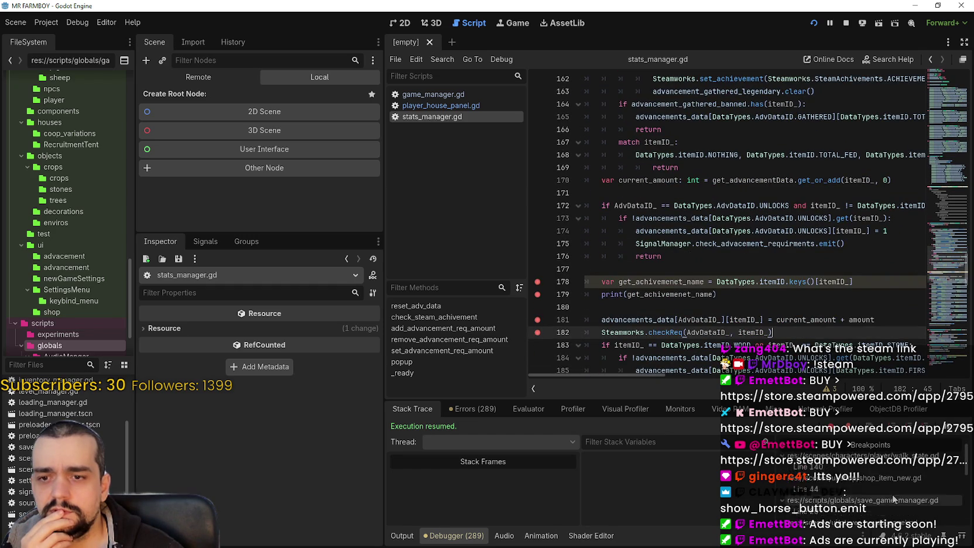
scroll(732, 223, down, 4)
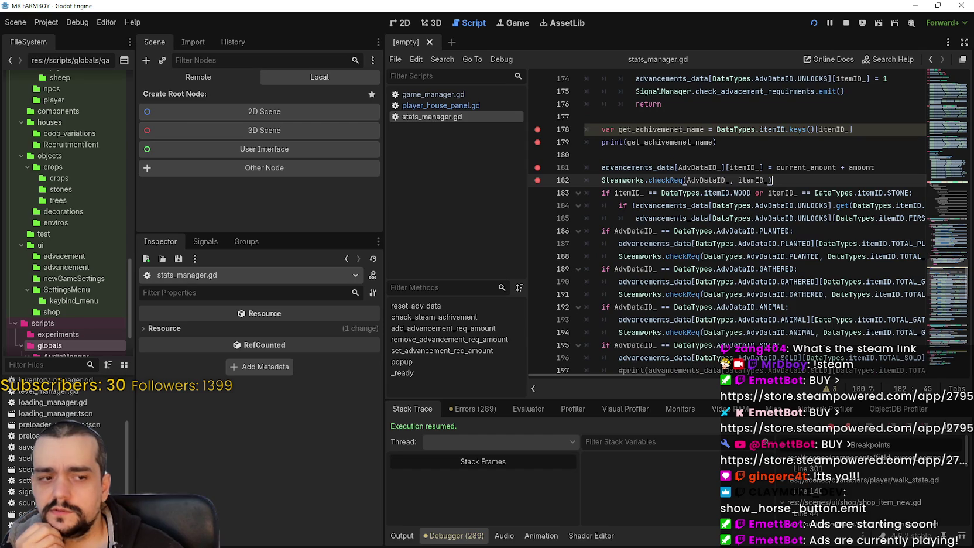
click(401, 535)
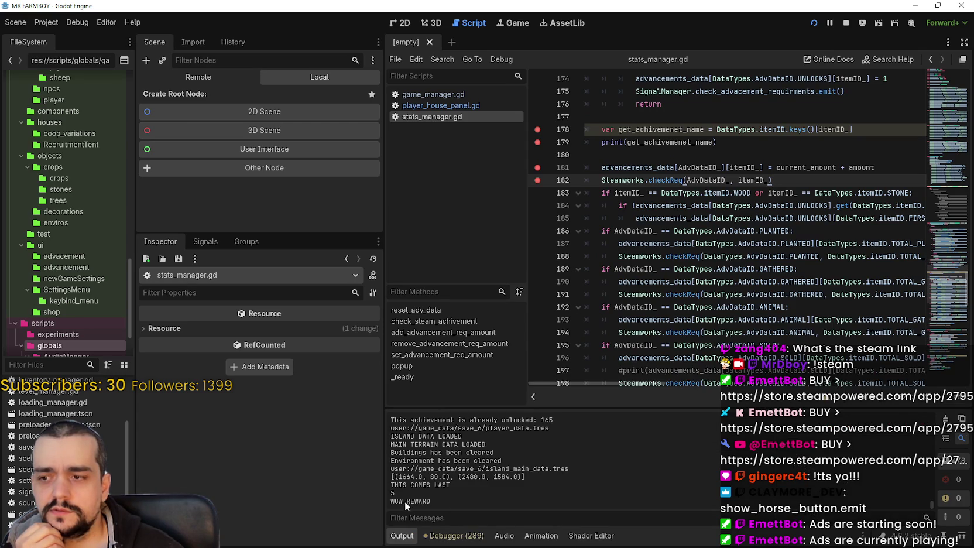
Step: Roll one decoration in the game, claim Lantern Post II, and return to stats_manager.gd
key(alt+Tab)
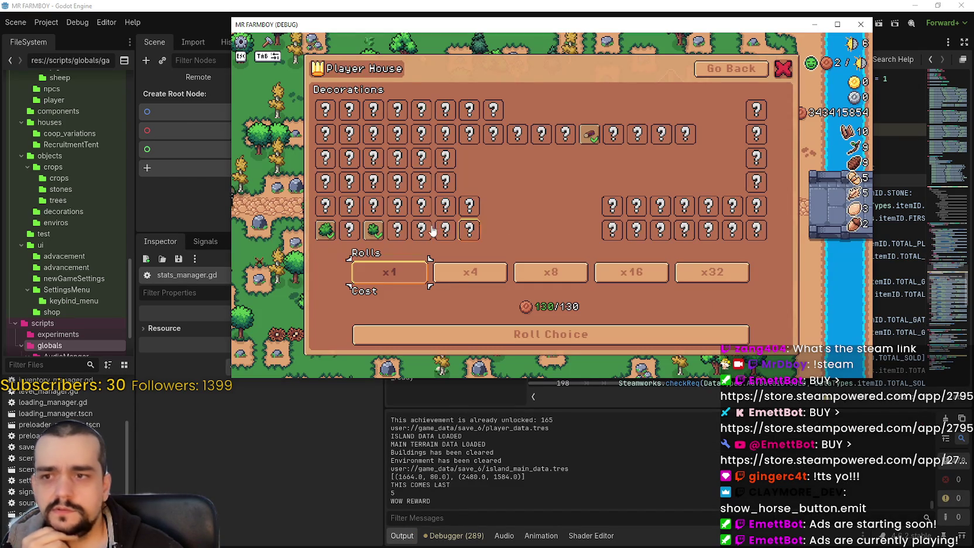
click(447, 335)
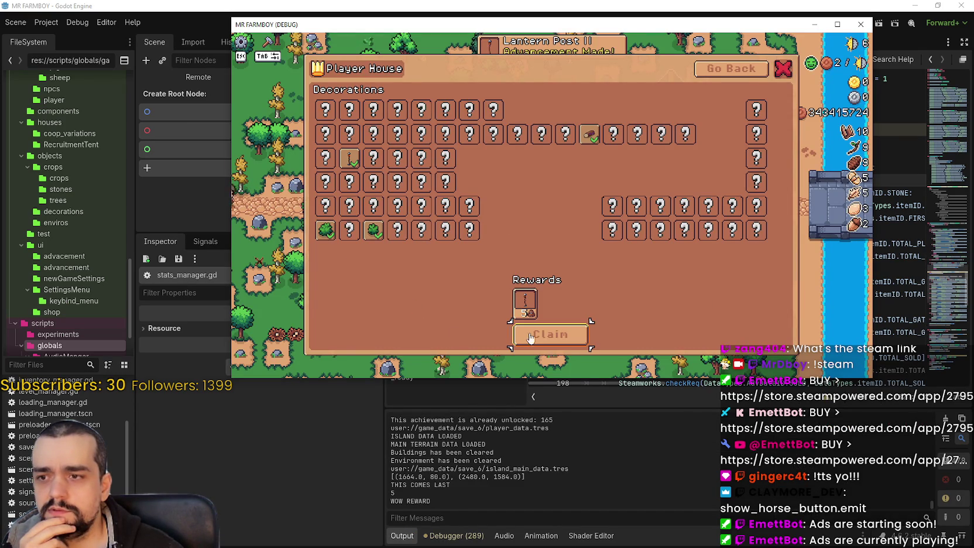
click(550, 335)
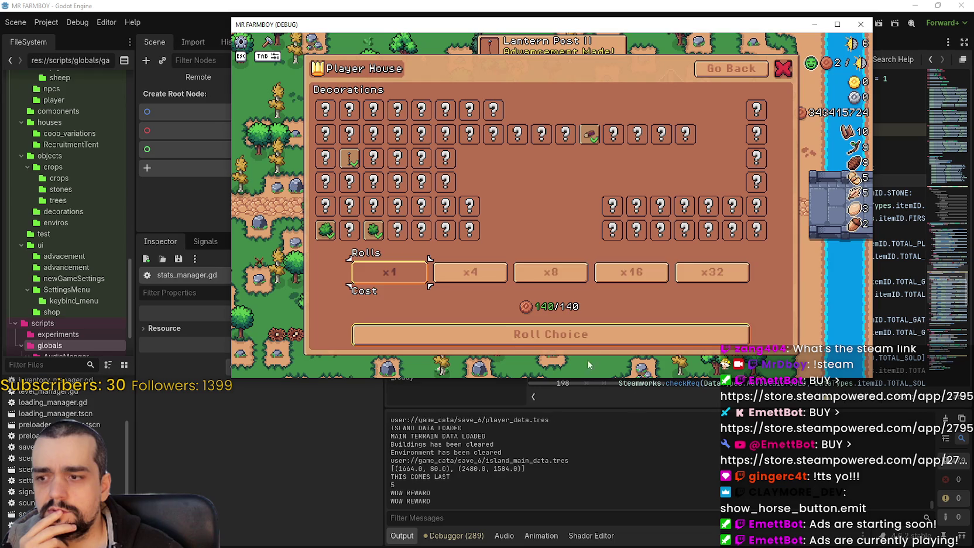
click(660, 405)
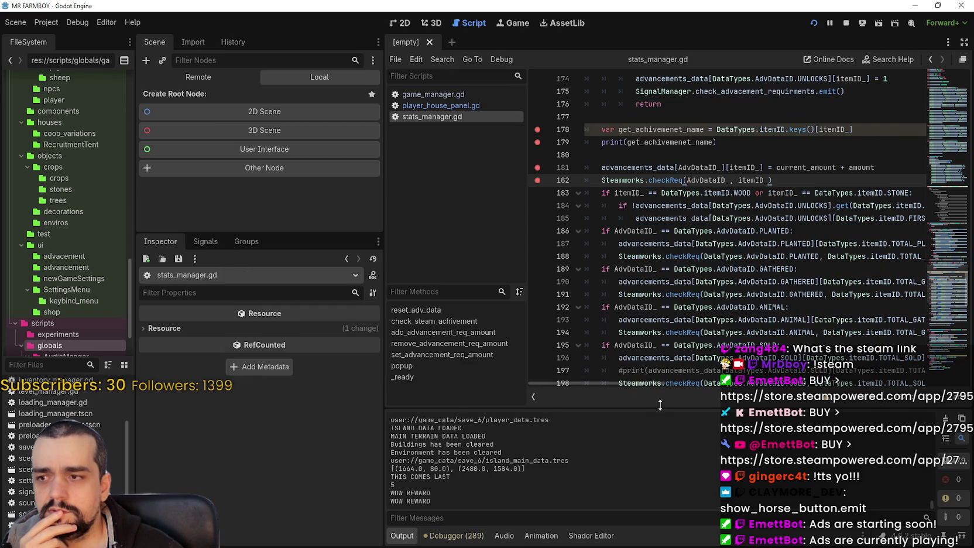
click(655, 190)
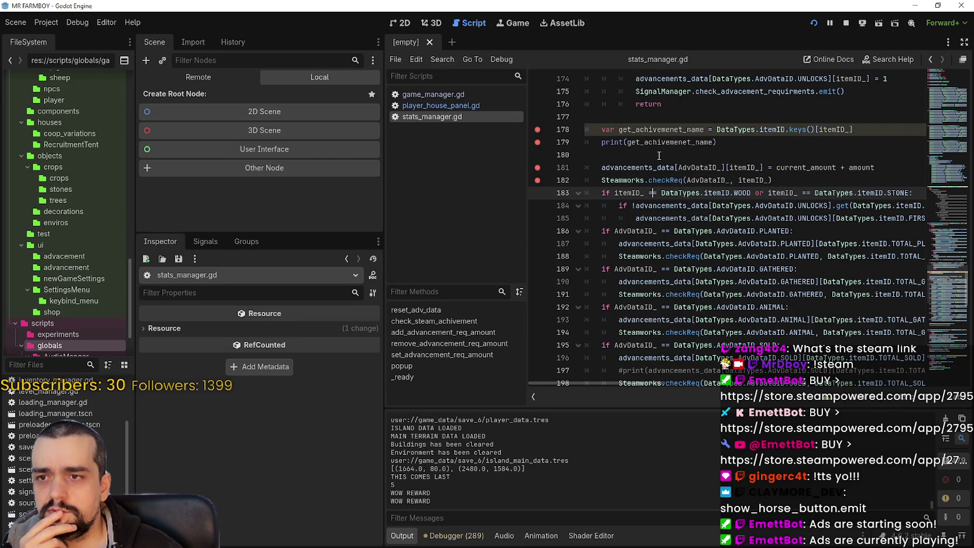
Step: Set breakpoints at stats_manager.gd lines 169 and 176, then roll decorations again
scroll(780, 171, up, 8)
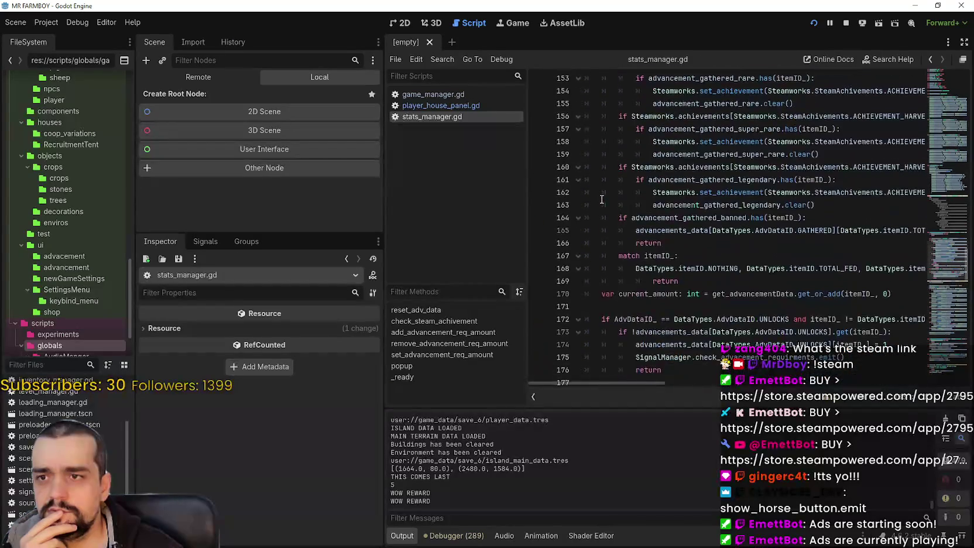
scroll(603, 199, up, 3)
scroll(604, 198, down, 6)
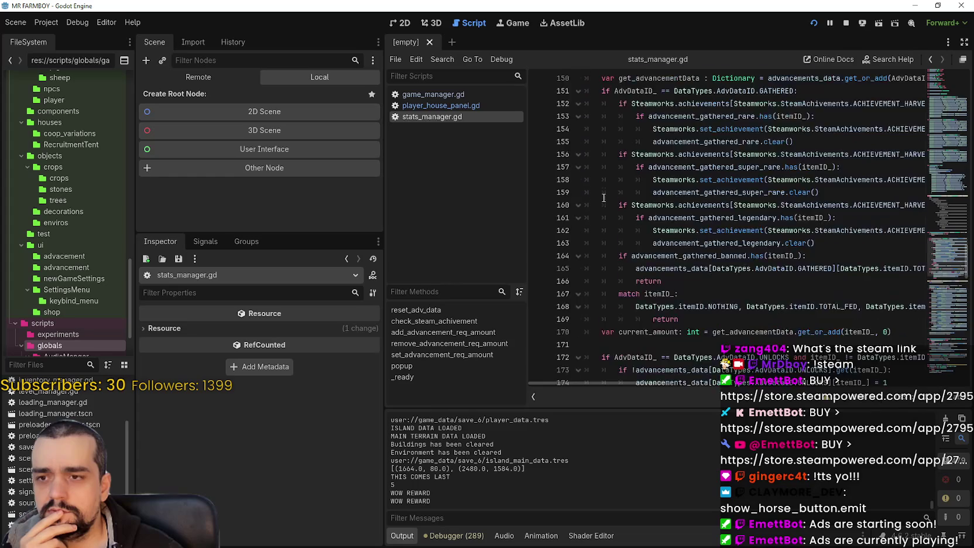
click(749, 318)
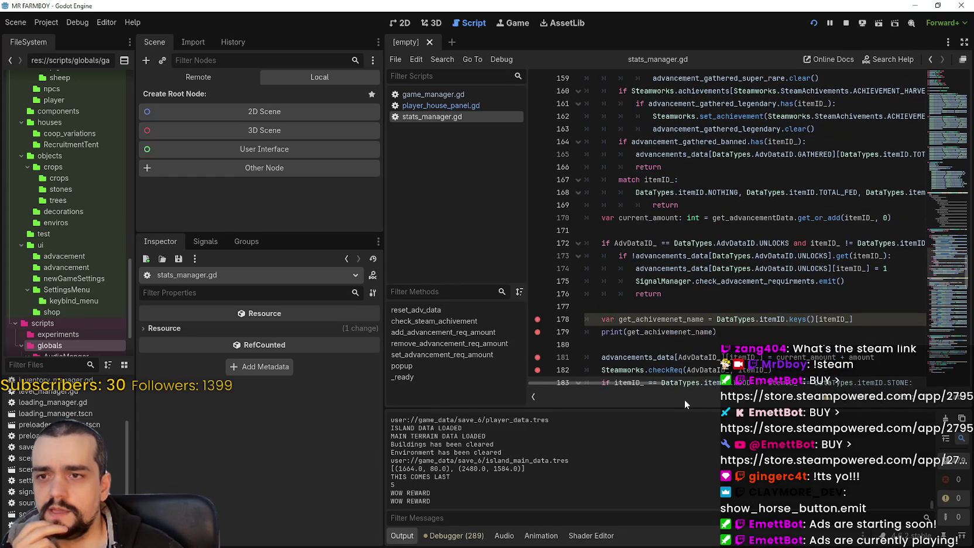
mouse_move(586, 383)
mouse_down()
mouse_move(712, 383)
mouse_move(562, 383)
mouse_up()
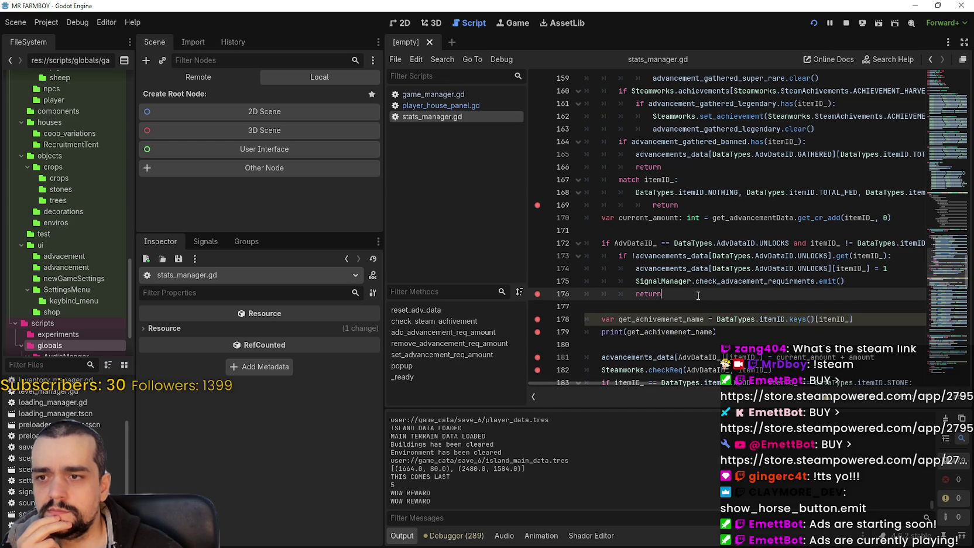
scroll(605, 265, up, 3)
scroll(605, 265, up, 3)
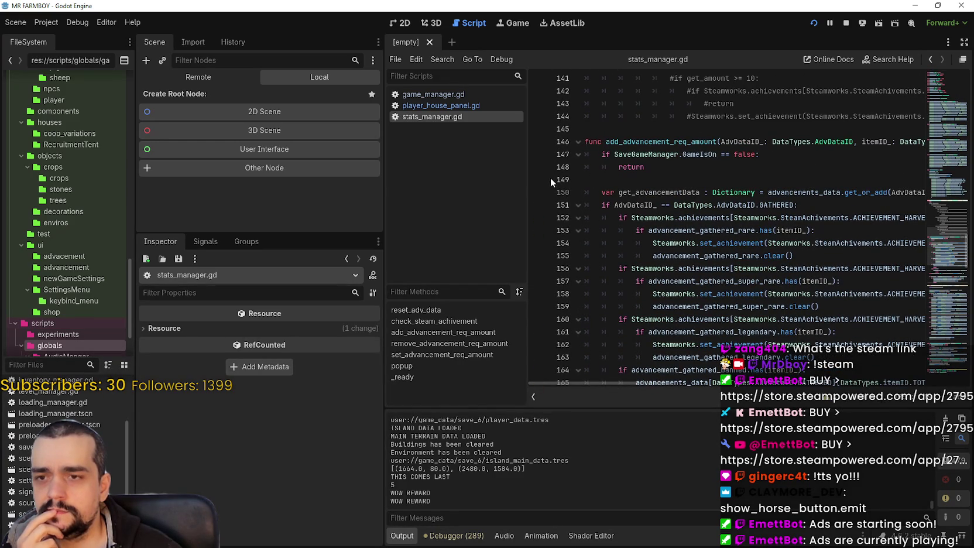
scroll(683, 339, down, 6)
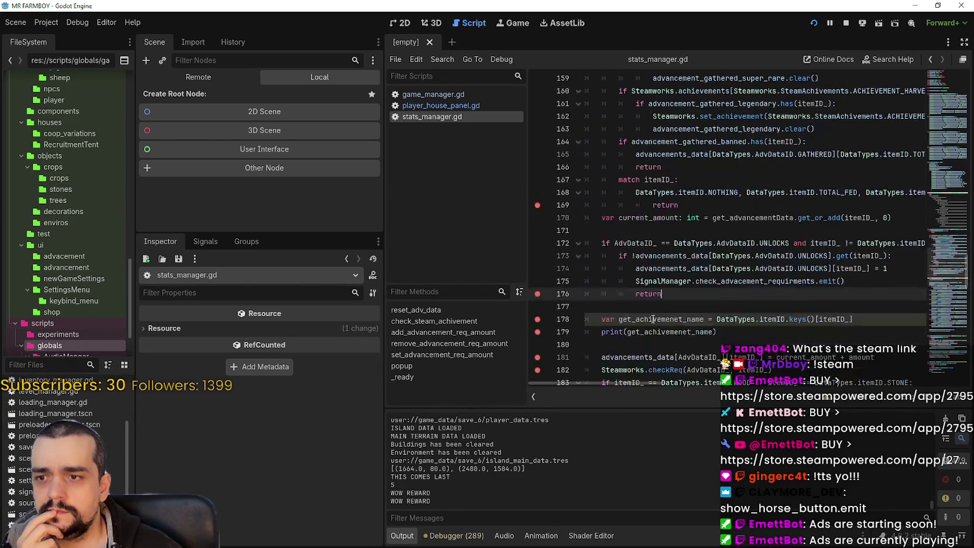
scroll(654, 316, down, 2)
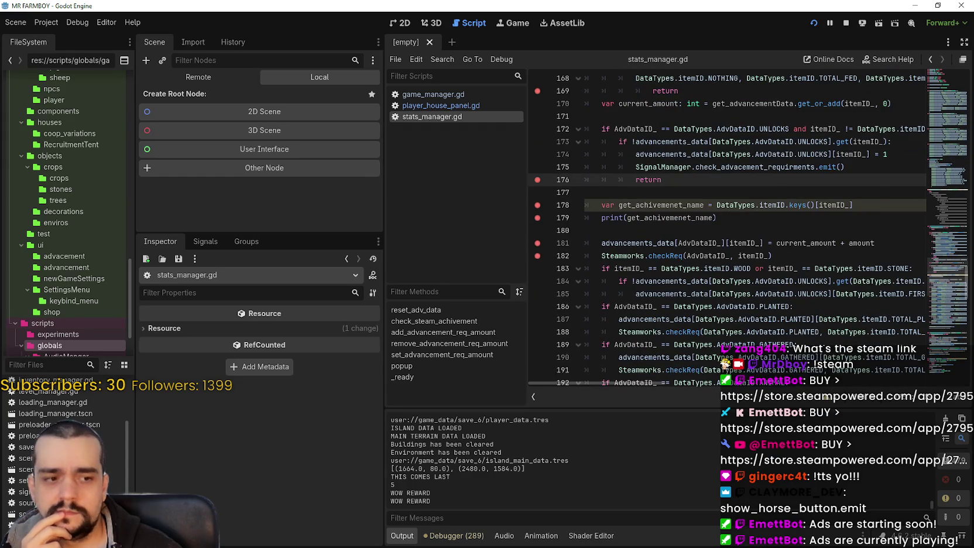
key(alt+Tab)
click(524, 334)
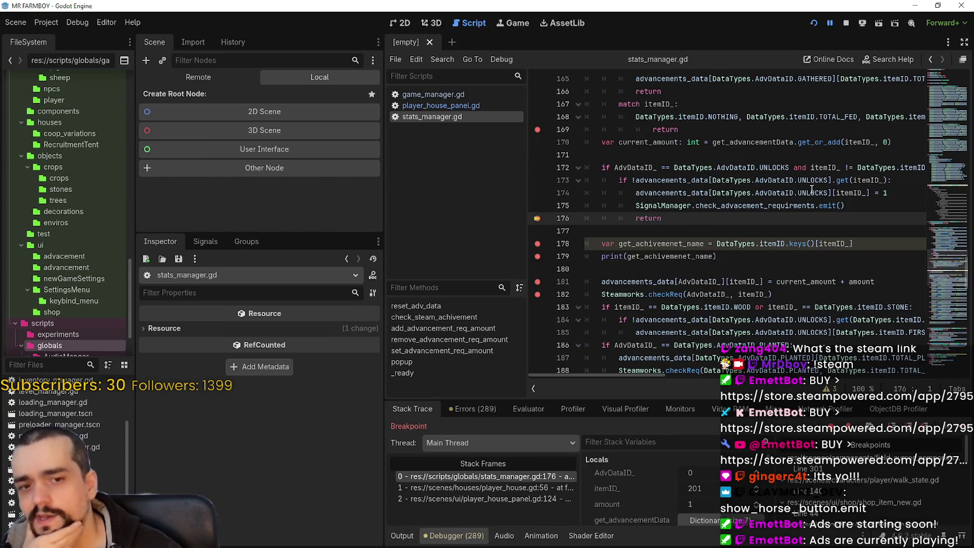
Step: From the line 176 break, select stack frame 1 to show player_house.gd line 56 in roll_decorations
mouse_move(652, 374)
mouse_down()
mouse_move(674, 371)
mouse_move(650, 375)
mouse_up()
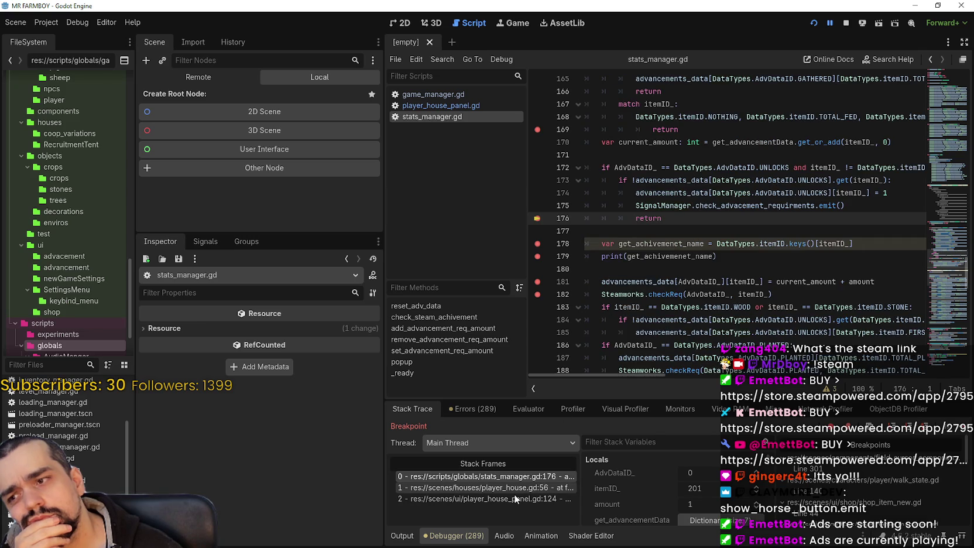
click(513, 485)
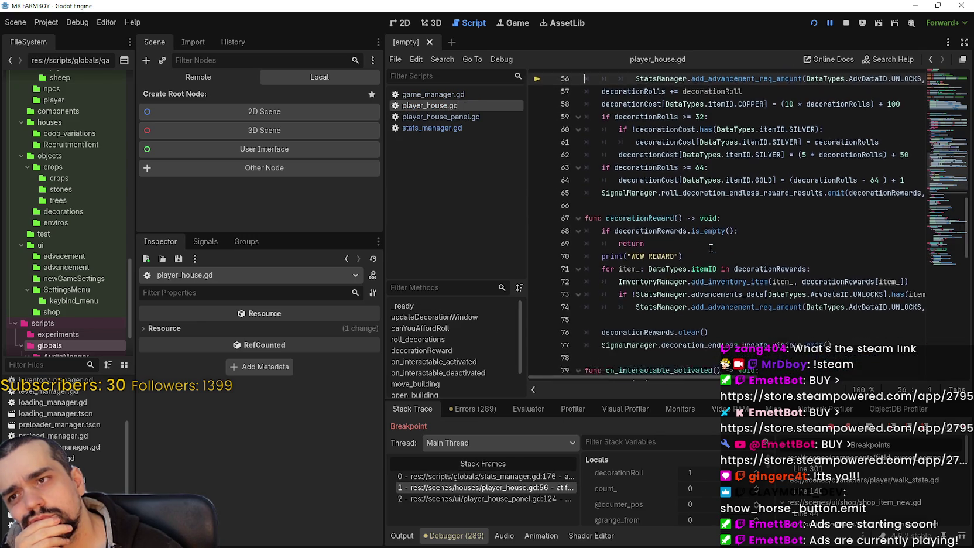
scroll(711, 248, up, 1)
scroll(708, 238, up, 4)
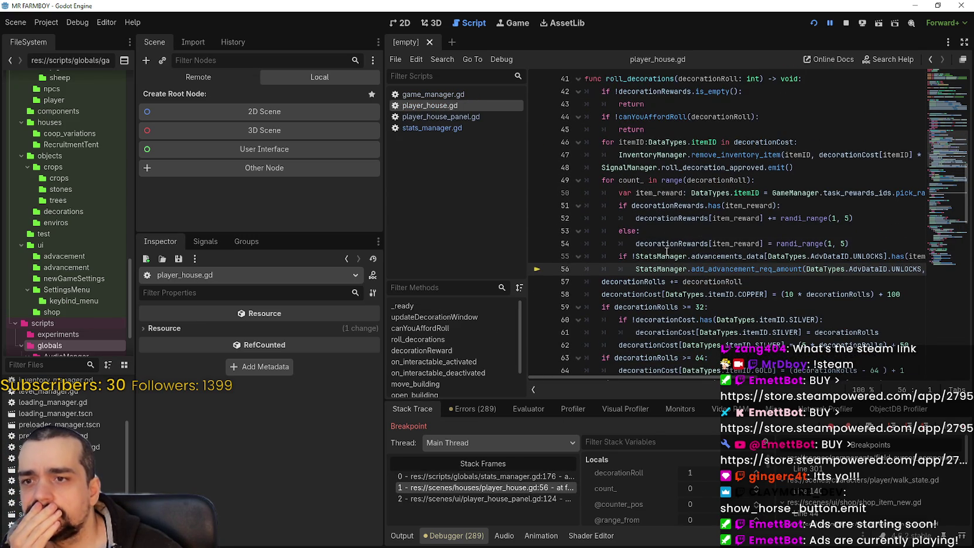
mouse_move(692, 375)
mouse_down()
mouse_move(768, 373)
mouse_move(638, 371)
mouse_up()
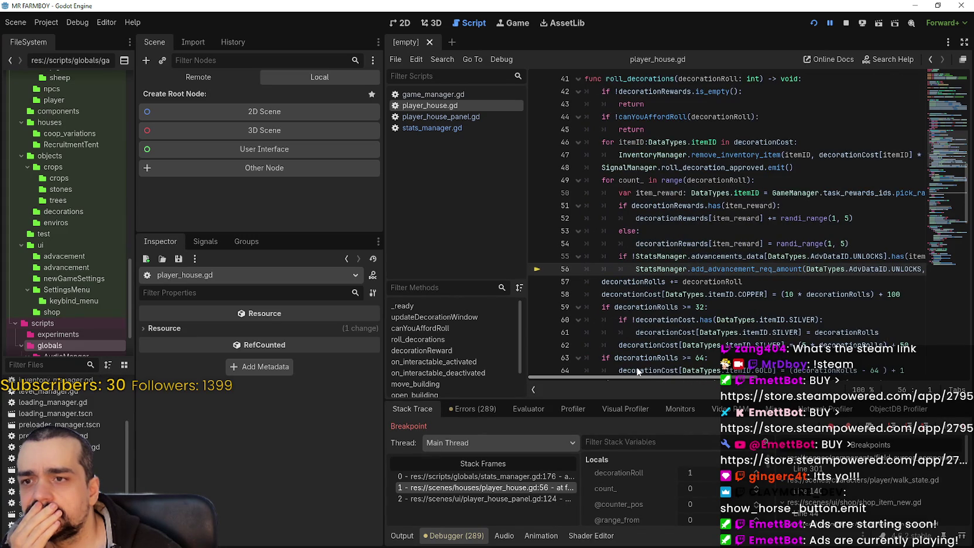
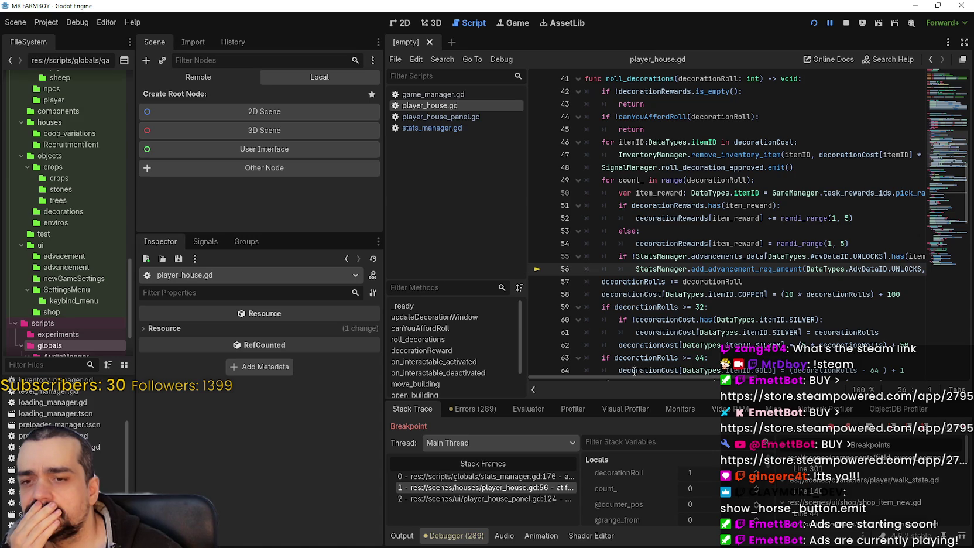
Step: Show stats_manager.gd paused at line 176 from stack frame 0, then switch to the Steam discussion thread
click(500, 477)
mouse_move(642, 375)
mouse_down()
mouse_move(661, 374)
mouse_move(612, 377)
mouse_up()
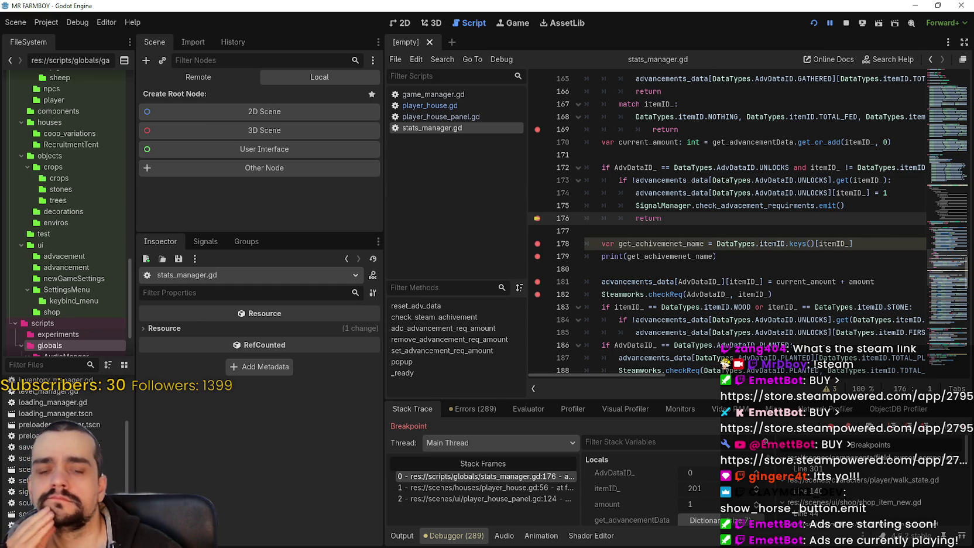
key(alt+Tab)
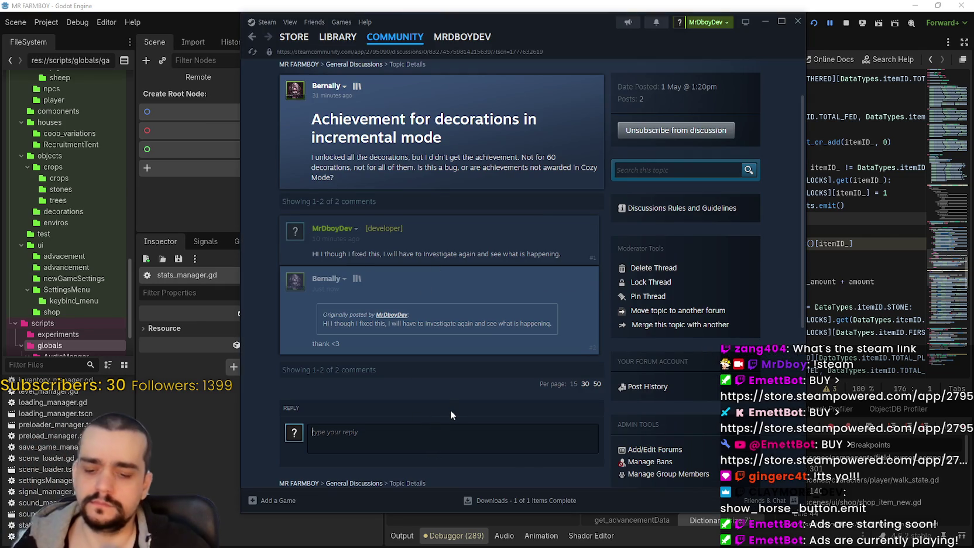
Step: Quote the player's post and begin a reply reading 'I was wondering if you'
text(@)
key(BackSpace)
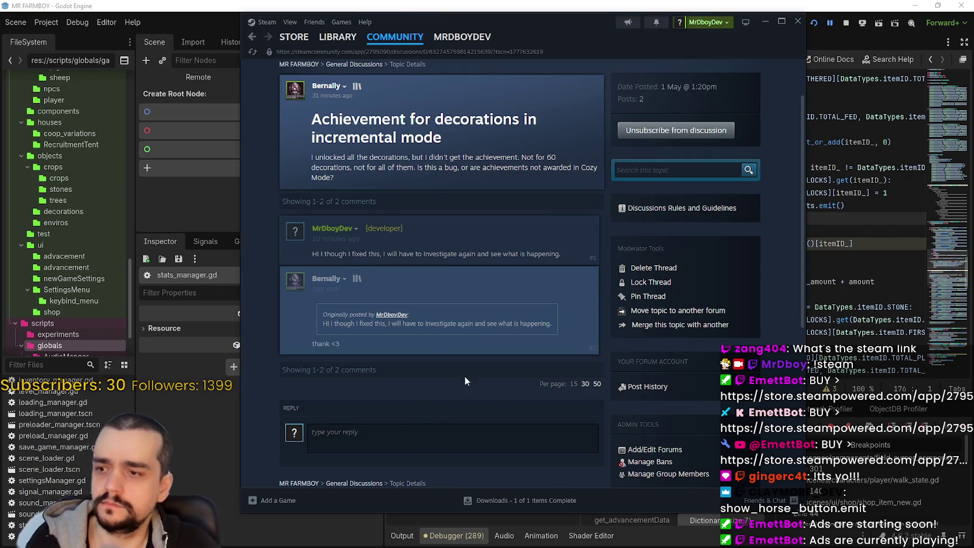
click(548, 286)
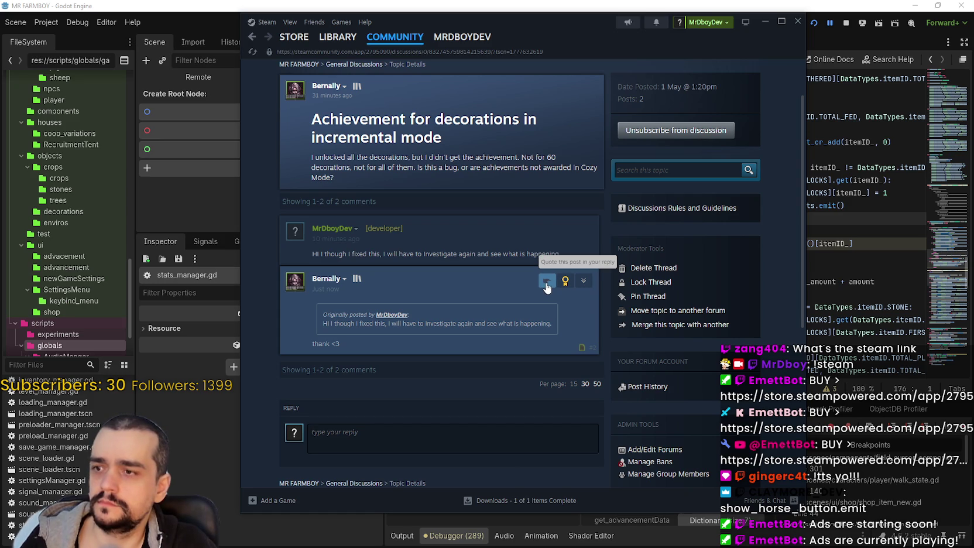
text(I was wondering if you)
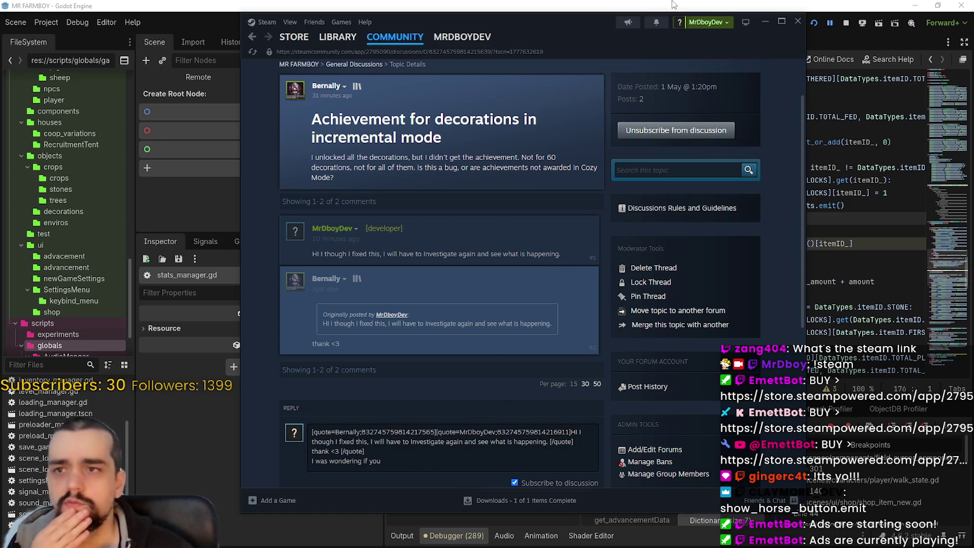
Step: Review MR FARMBOY's achievements from the library page, then hide Steam to return to Godot
click(338, 37)
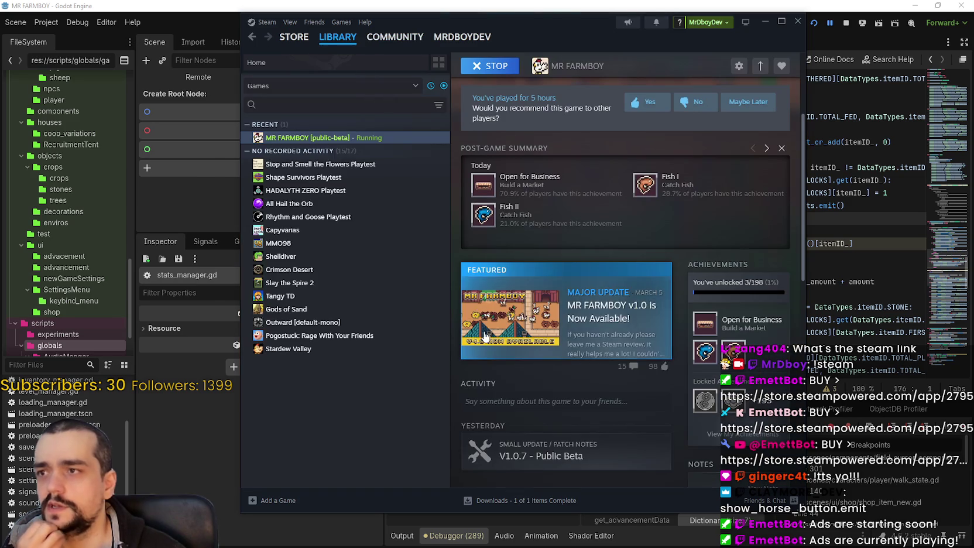
click(762, 434)
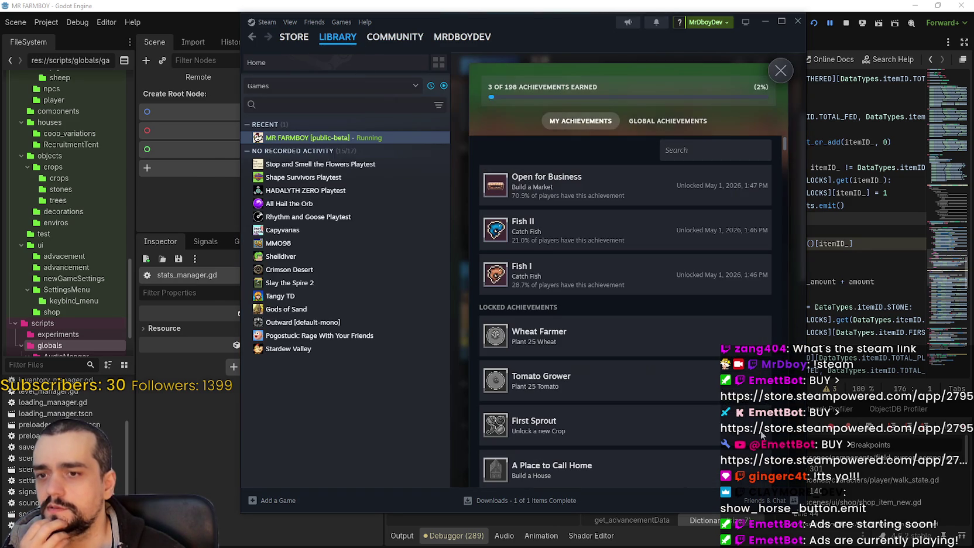
click(781, 70)
click(797, 22)
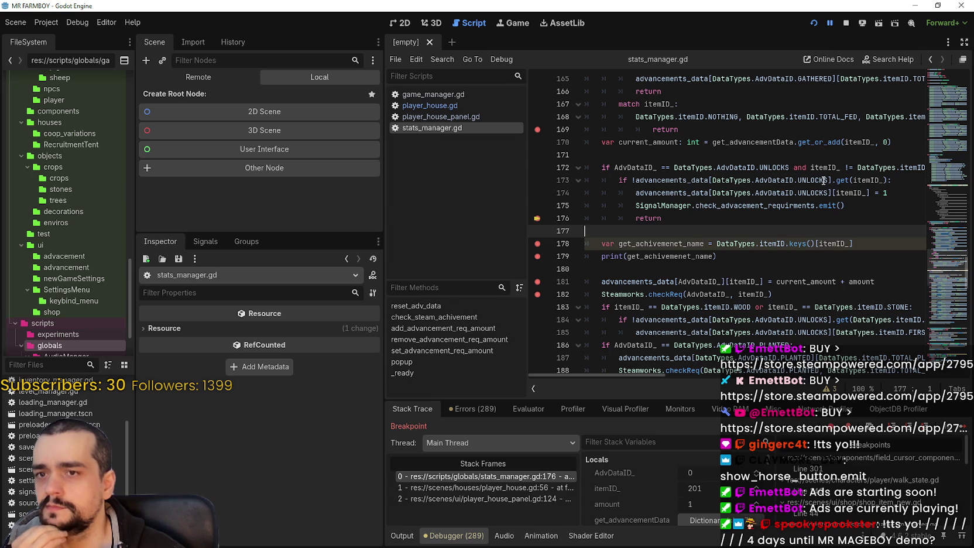
Step: Select itemID_ on line 173 and the AdvDataID_ UNLOCKS check on line 172
double_click(857, 180)
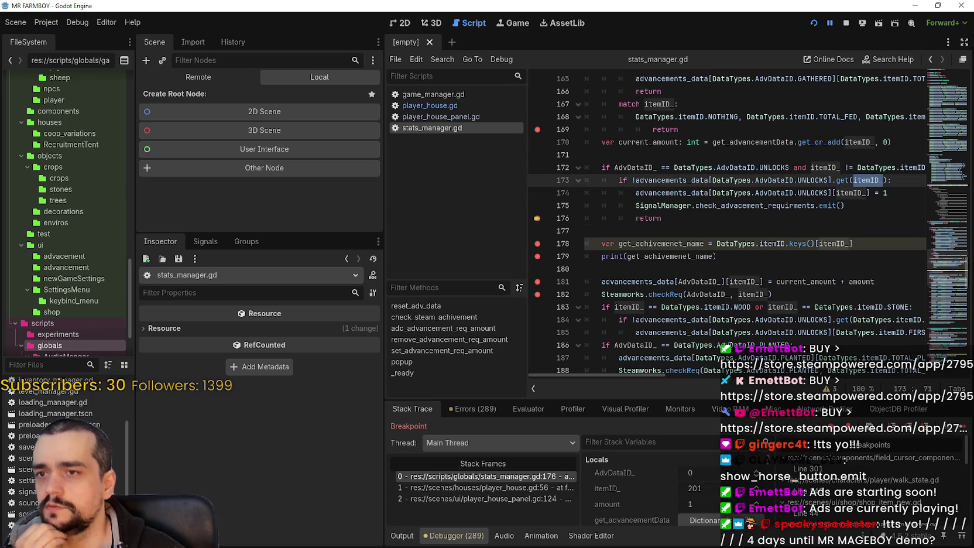
mouse_move(637, 375)
mouse_down()
mouse_move(669, 376)
mouse_move(614, 378)
mouse_up()
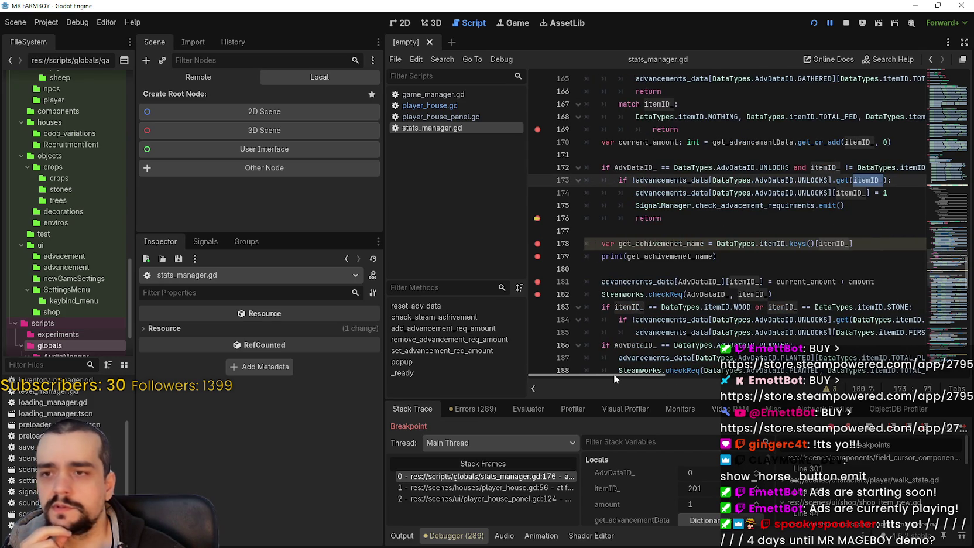
mouse_move(614, 371)
mouse_down()
mouse_move(644, 375)
mouse_move(615, 375)
mouse_up()
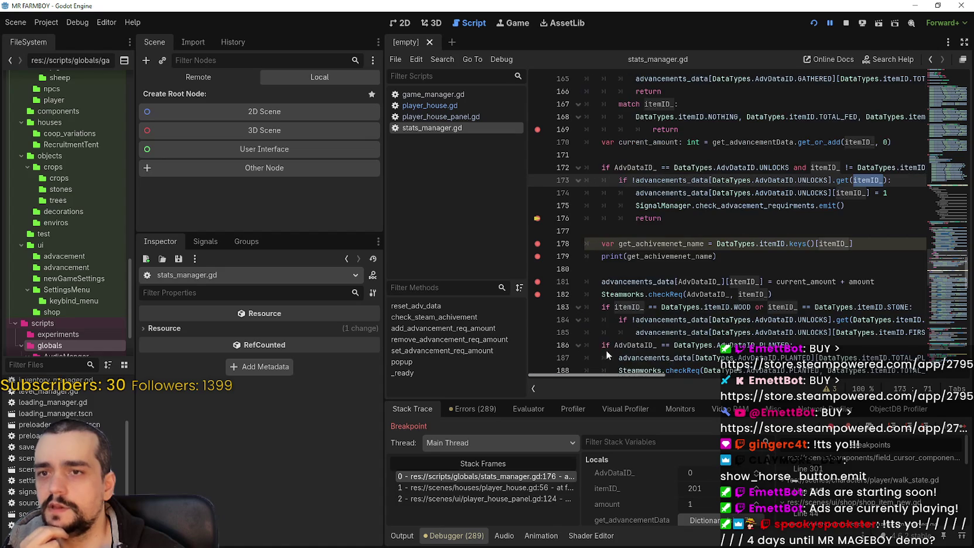
mouse_move(613, 167)
mouse_down()
mouse_move(807, 169)
mouse_move(791, 163)
mouse_up()
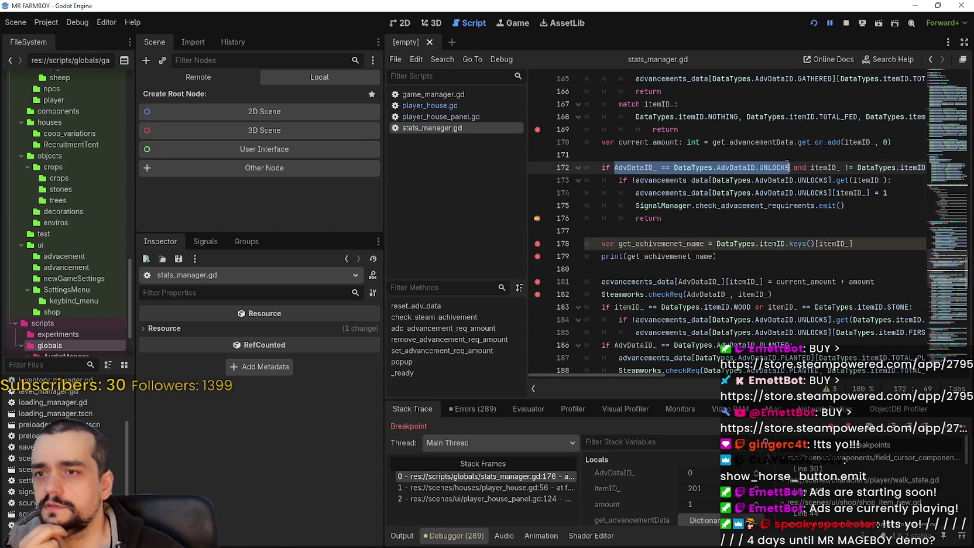
Step: Select the itemID_ != DataTypes.itemID.DECORATIONS check, then open player_house.gd at line 56
drag(626, 371, 665, 371)
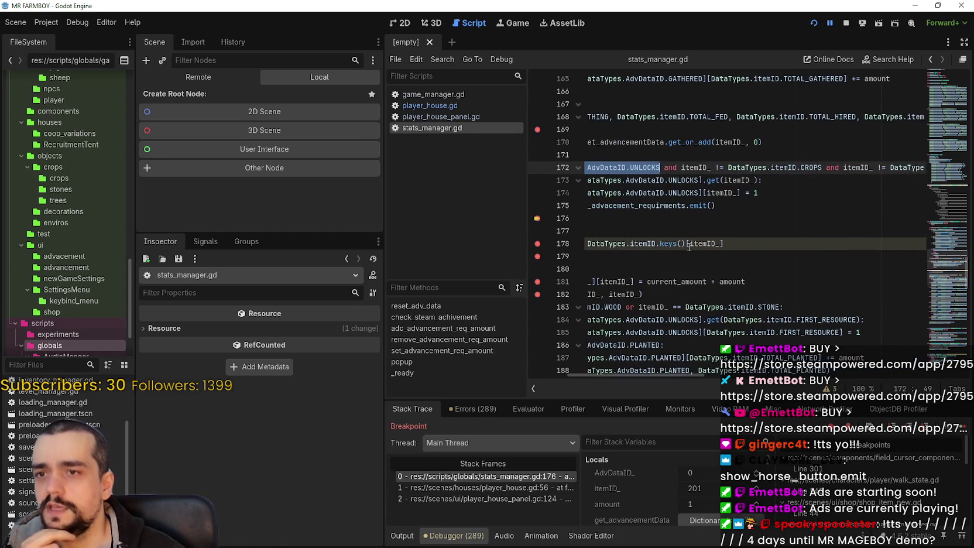
drag(682, 167, 910, 168)
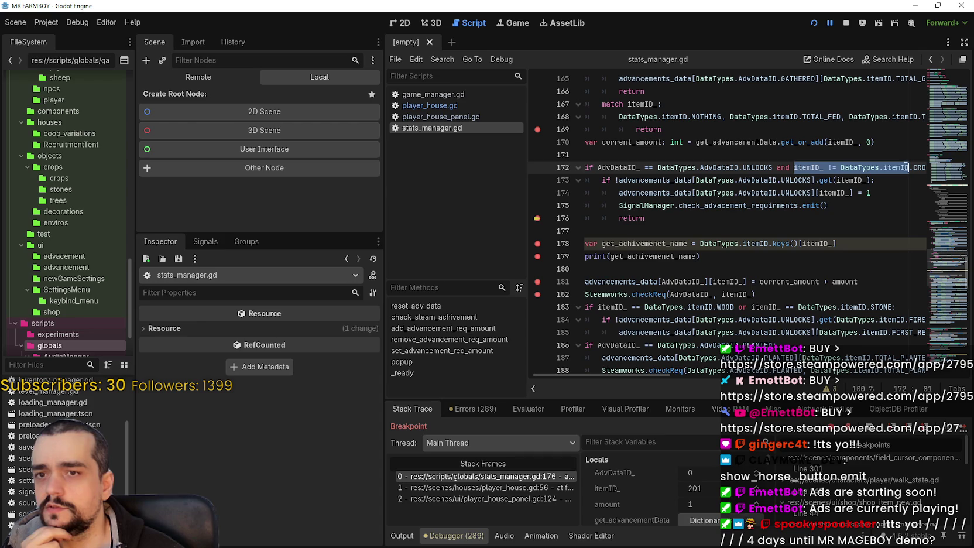
drag(667, 375, 760, 375)
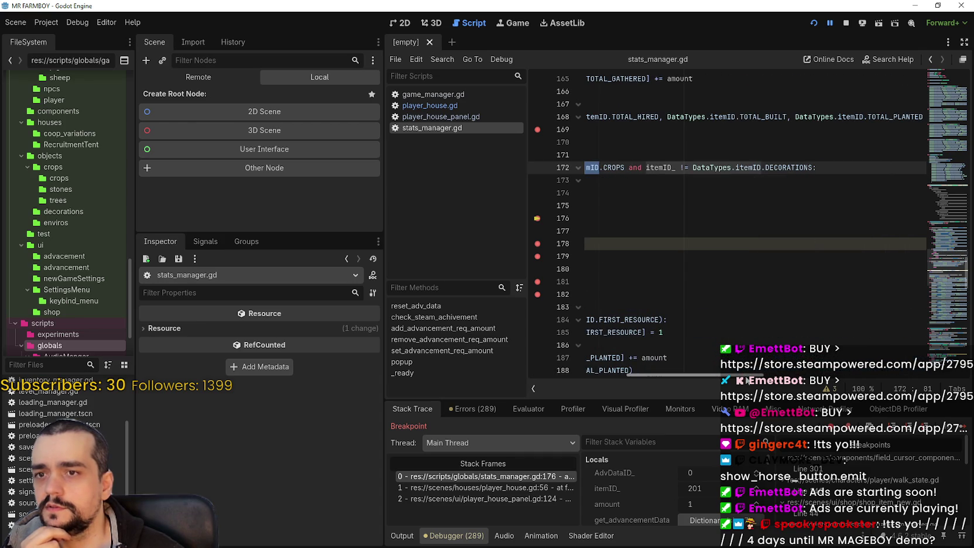
click(671, 167)
drag(668, 167, 803, 164)
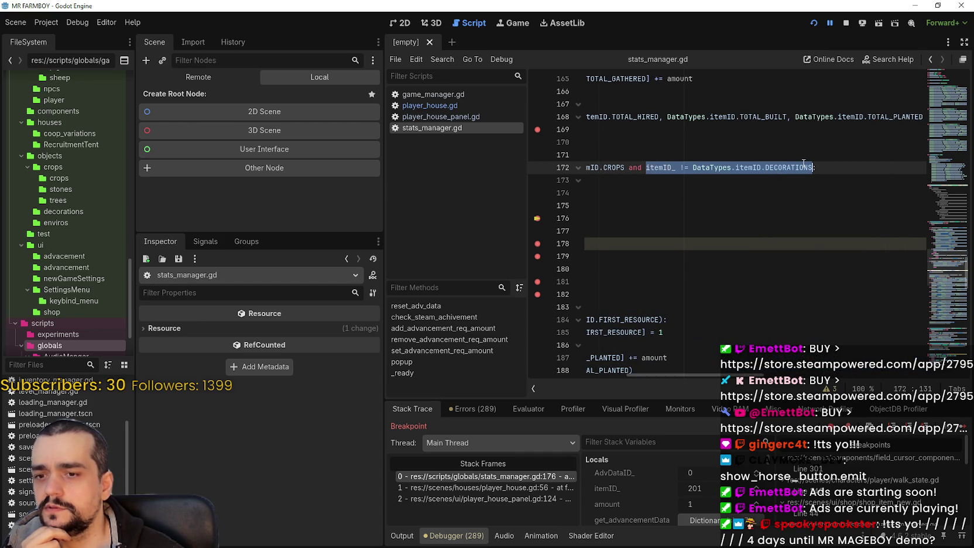
click(511, 488)
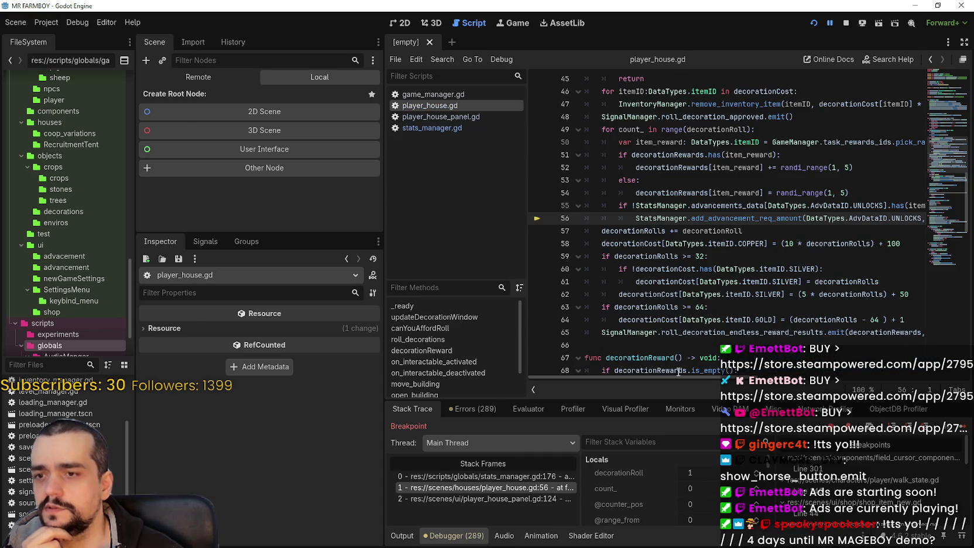
drag(664, 376, 732, 386)
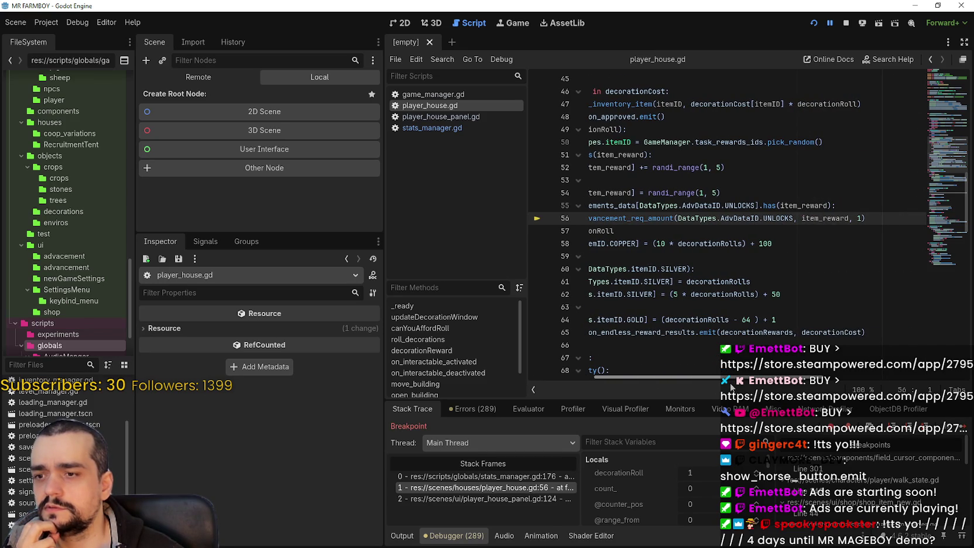
drag(731, 386, 631, 388)
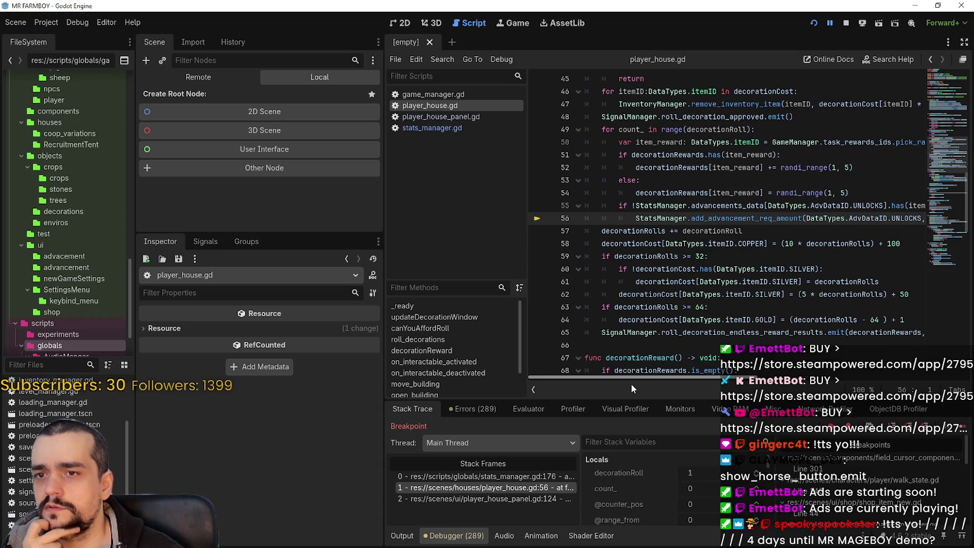
scroll(658, 343, up, 1)
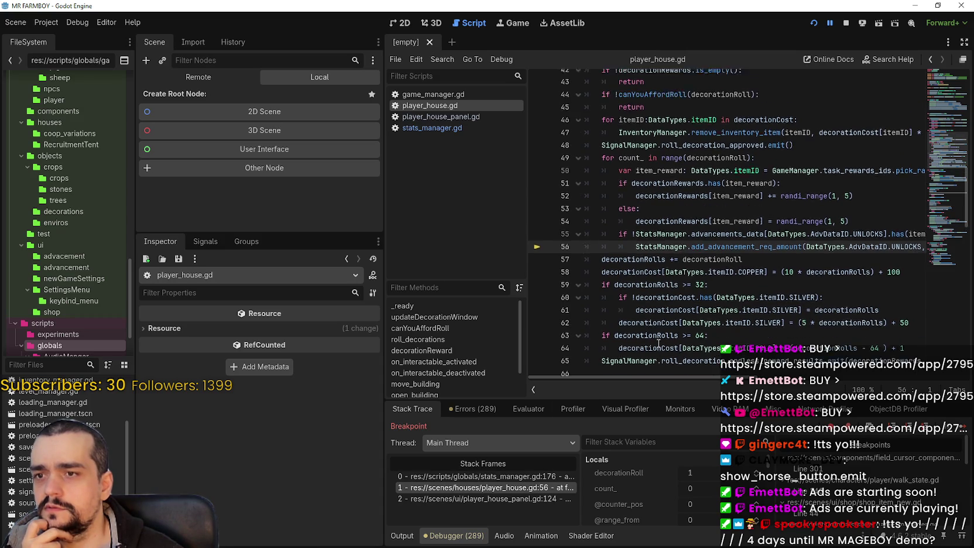
scroll(659, 343, up, 3)
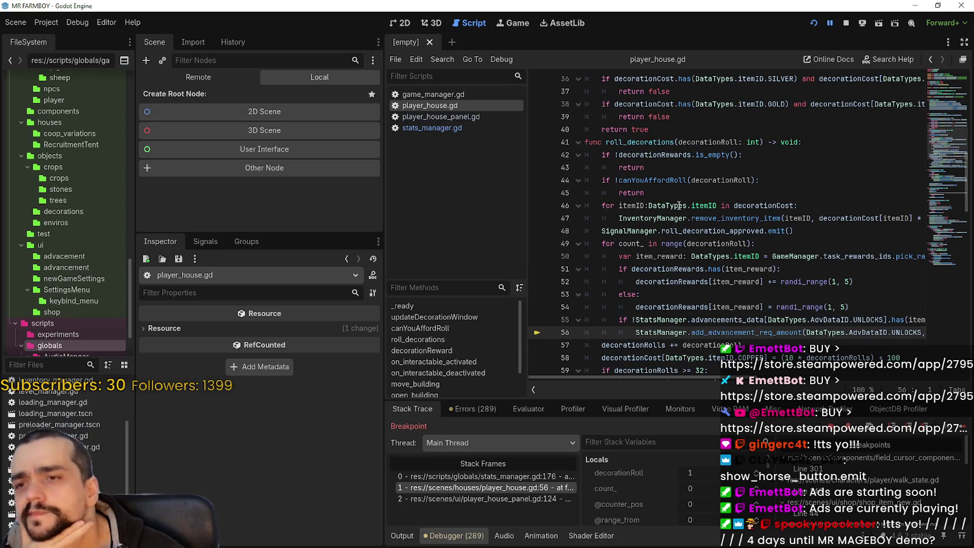
scroll(746, 297, down, 3)
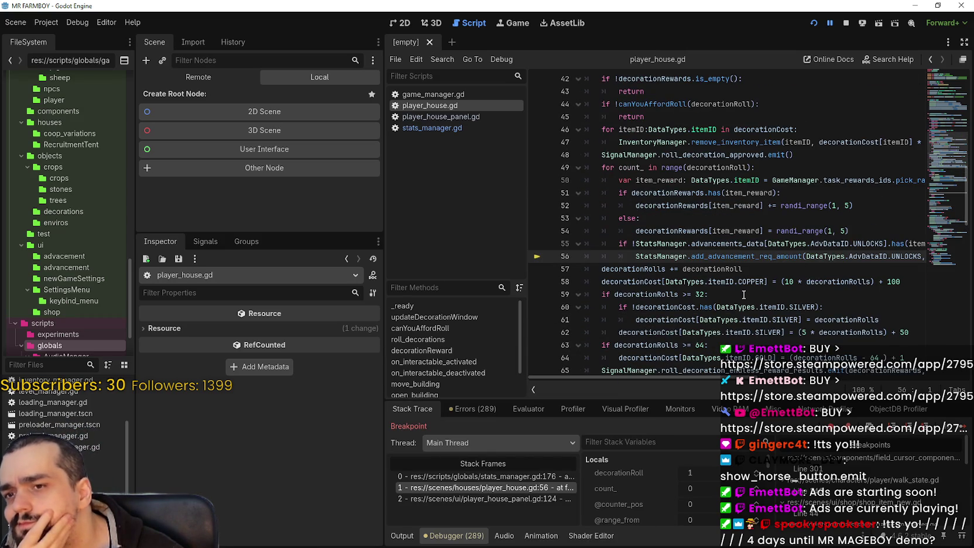
scroll(743, 295, down, 1)
scroll(744, 294, down, 1)
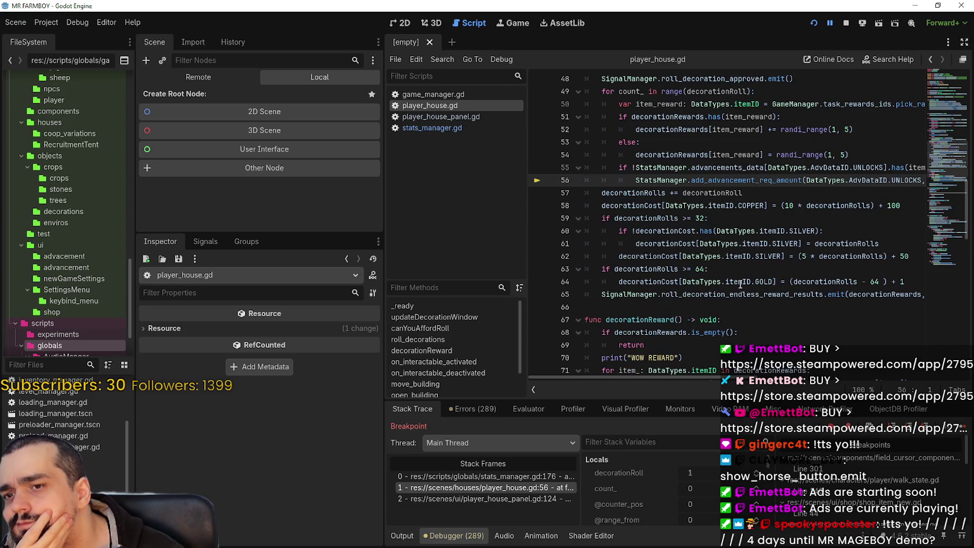
mouse_move(761, 378)
mouse_down()
mouse_move(833, 389)
mouse_move(657, 342)
mouse_up()
scroll(632, 286, up, 5)
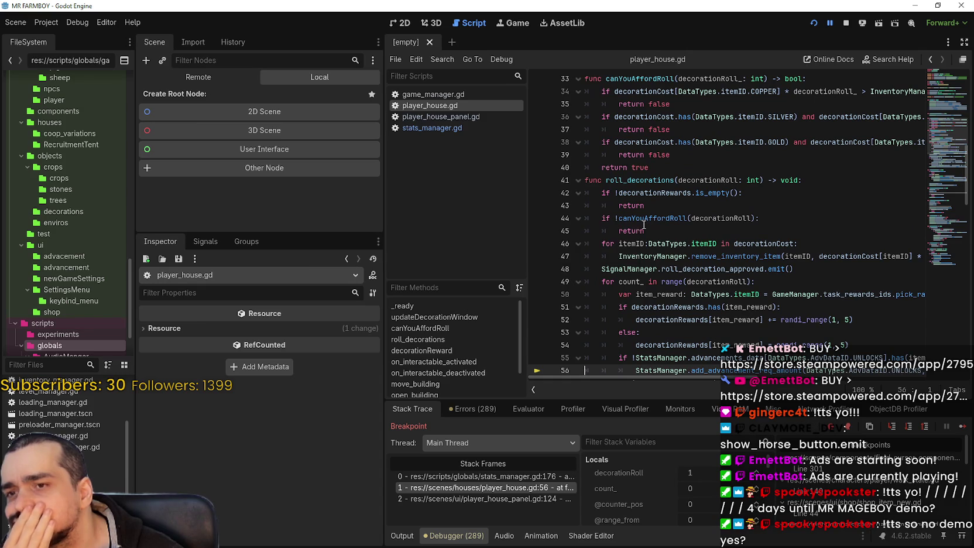
scroll(642, 227, down, 2)
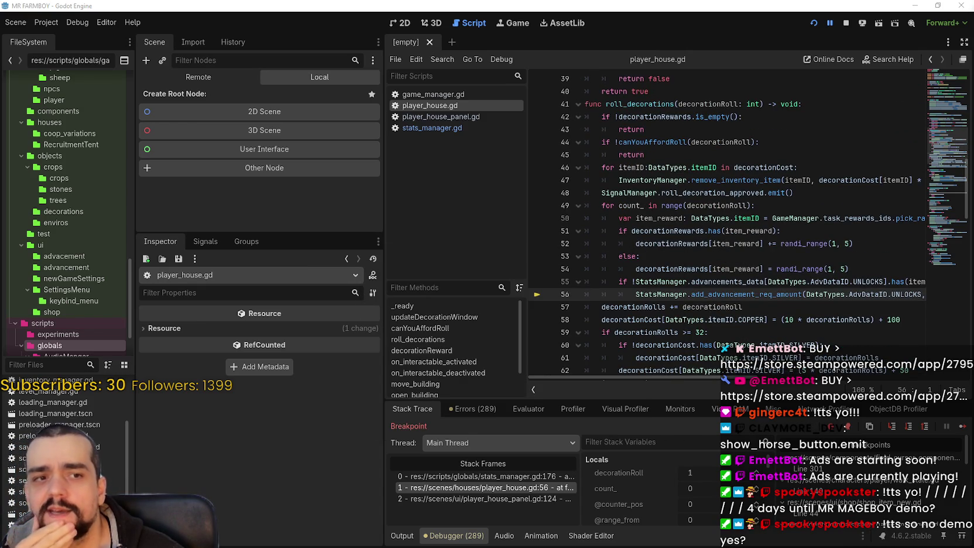
click(661, 295)
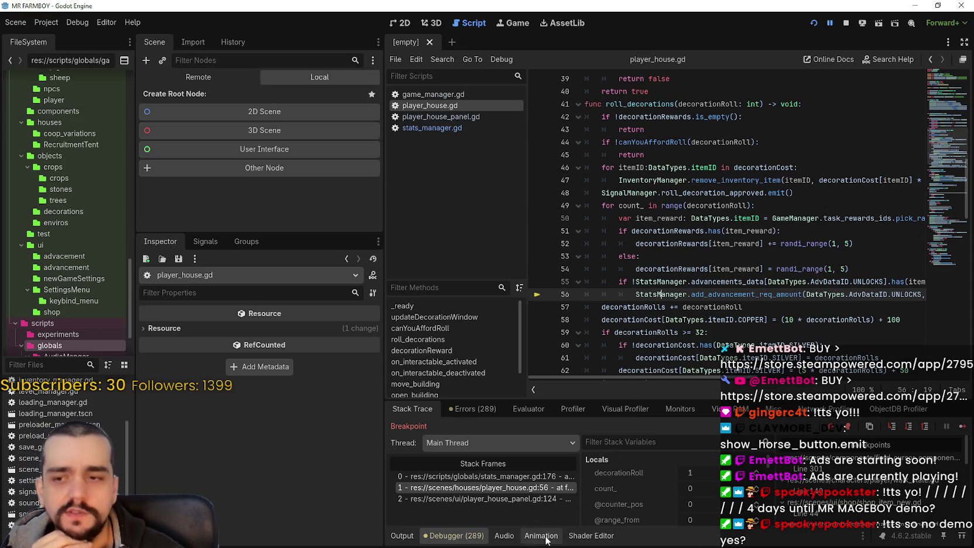
click(453, 498)
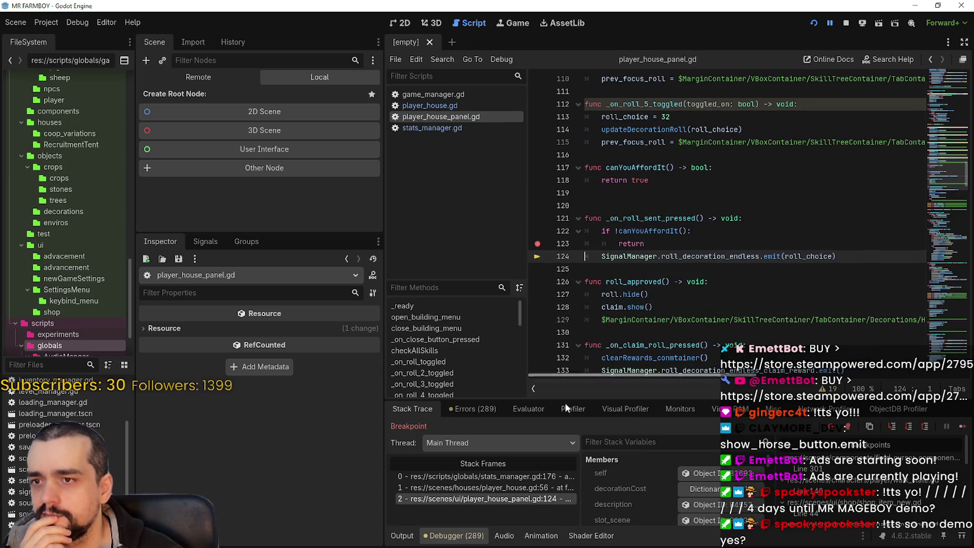
Step: Inspect stats_manager.gd, selecting the check_advacement_requirments signal name and viewing a variable value
scroll(704, 282, down, 2)
scroll(704, 282, down, 10)
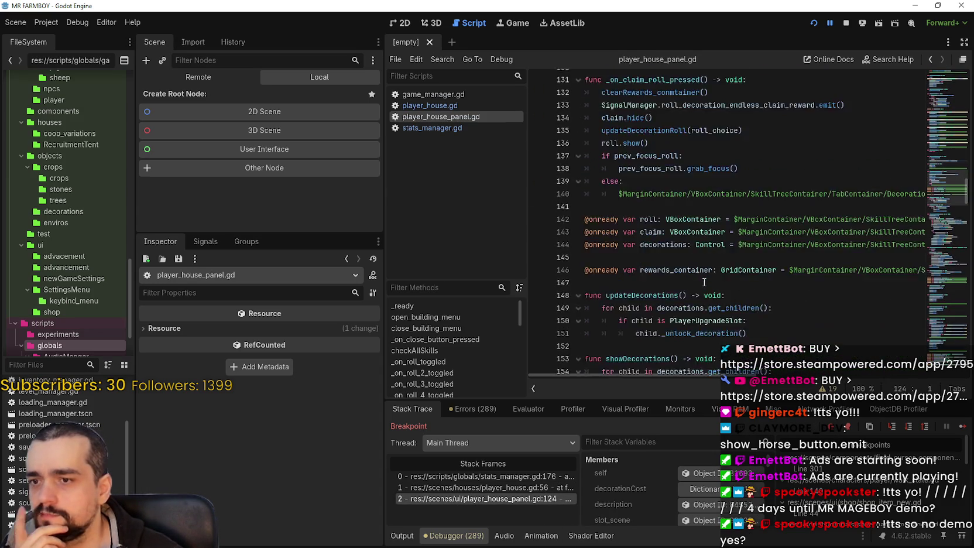
scroll(705, 282, down, 2)
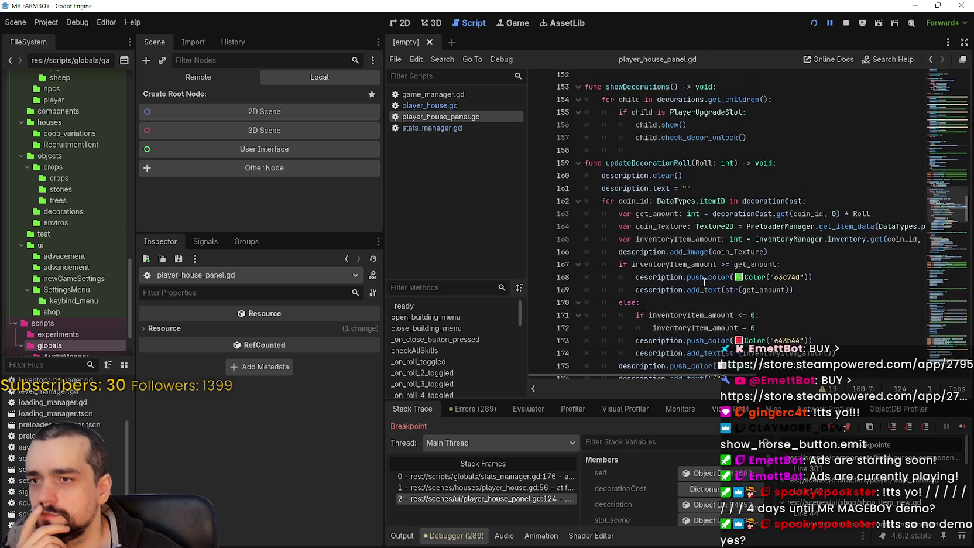
scroll(704, 282, down, 4)
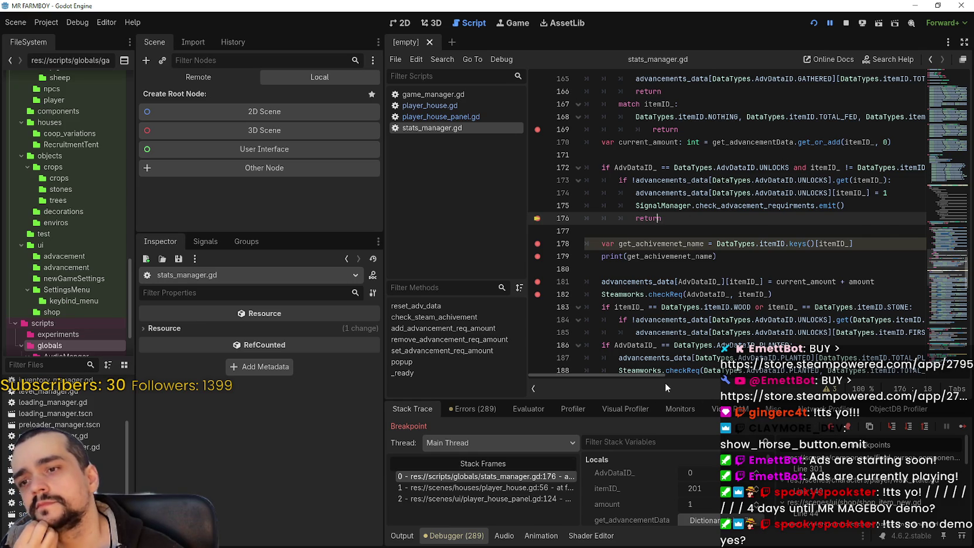
mouse_move(656, 373)
mouse_down()
mouse_move(754, 364)
mouse_move(588, 348)
mouse_up()
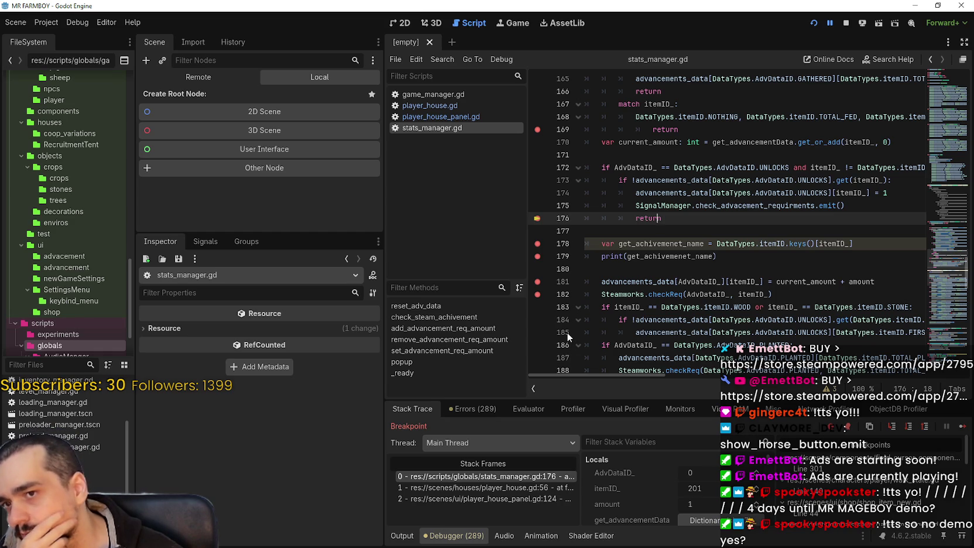
double_click(759, 206)
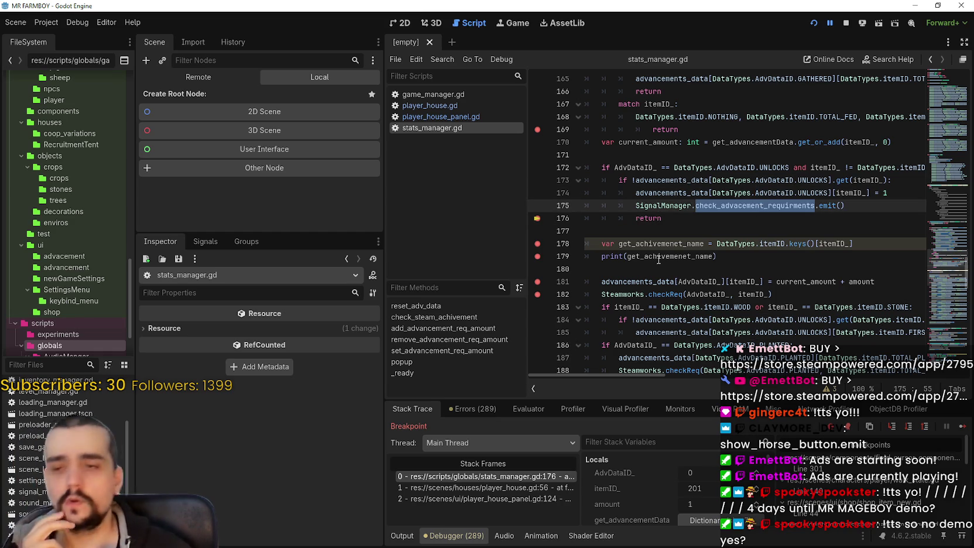
mouse_move(658, 259)
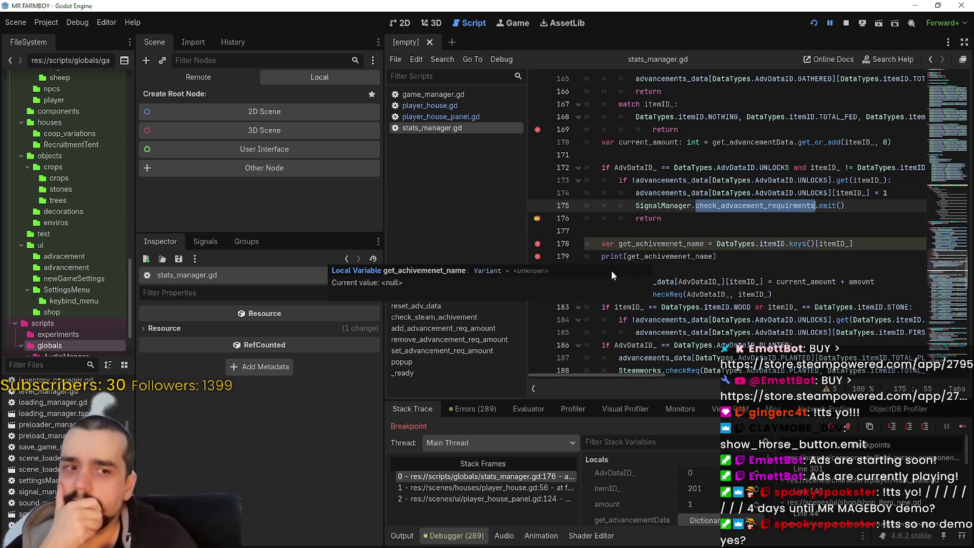
click(680, 232)
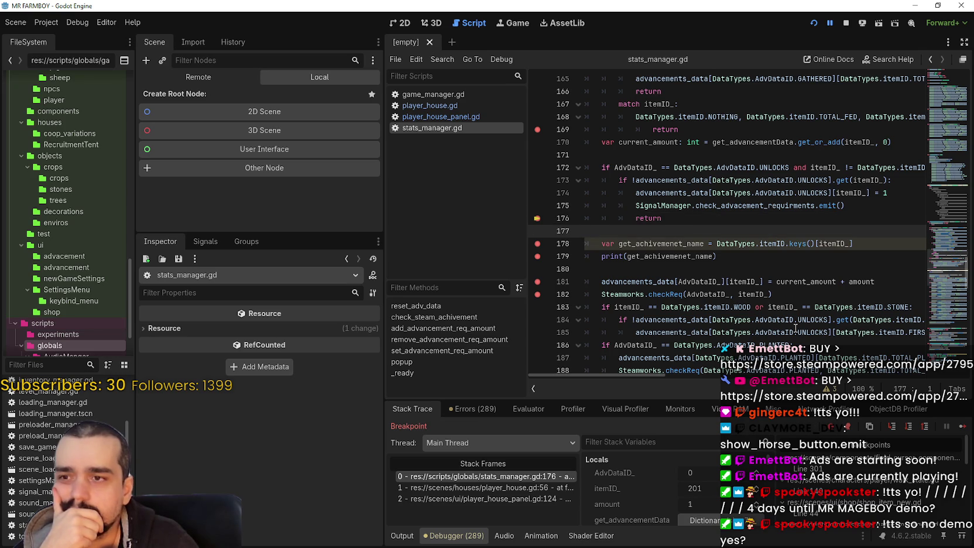
Step: Open the caller frame player_house.gd at line 56, where decorationRoll is 1
scroll(838, 513, down, 5)
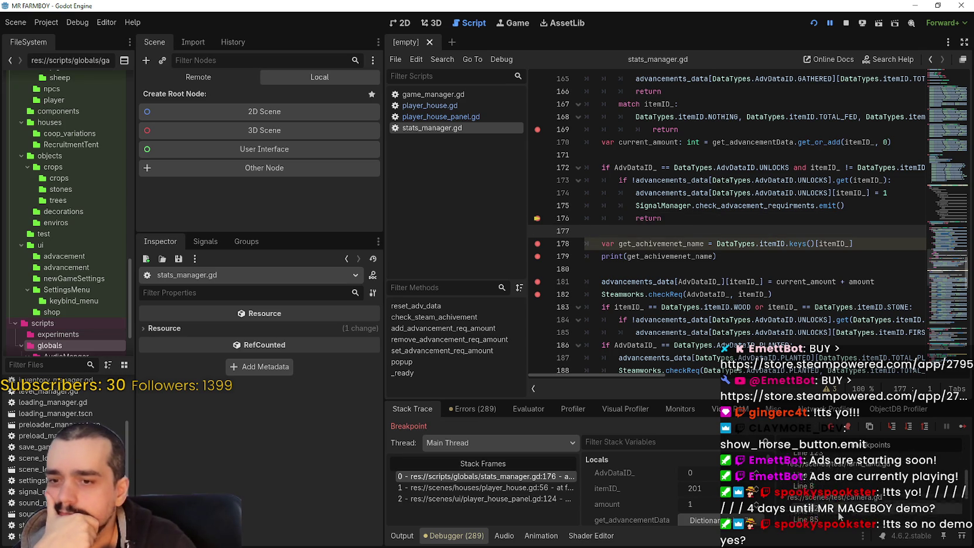
scroll(837, 515, down, 3)
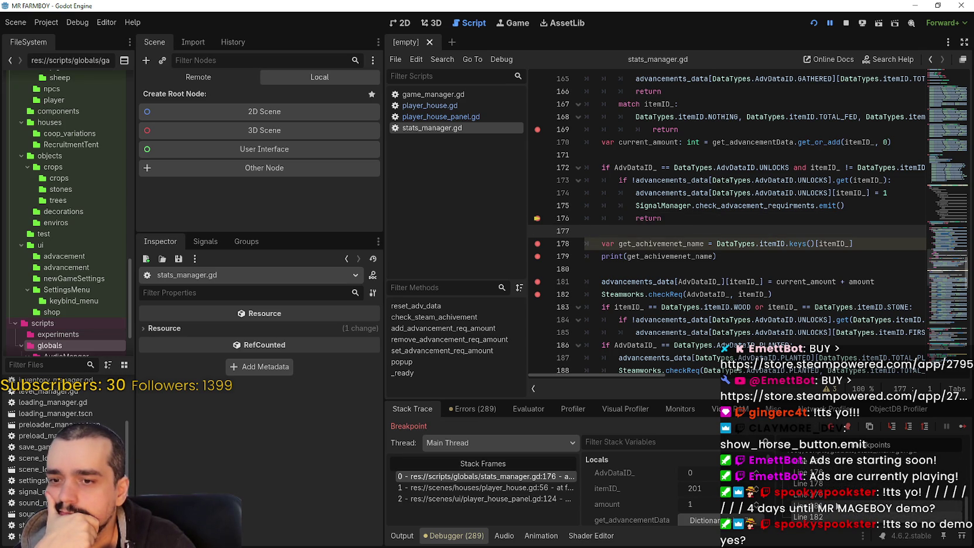
click(500, 488)
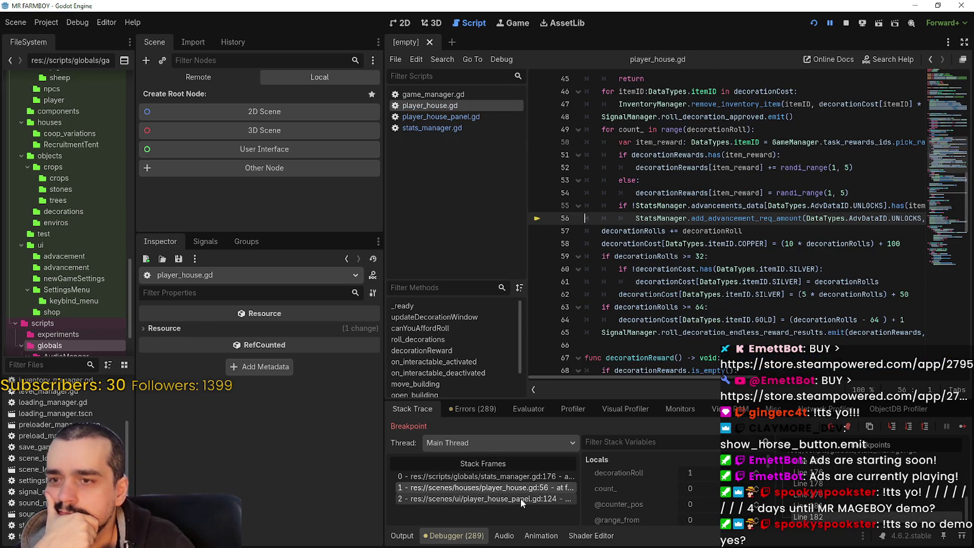
Step: Select the roll_decorations function name and jump to the top of player_house.gd
scroll(763, 228, up, 1)
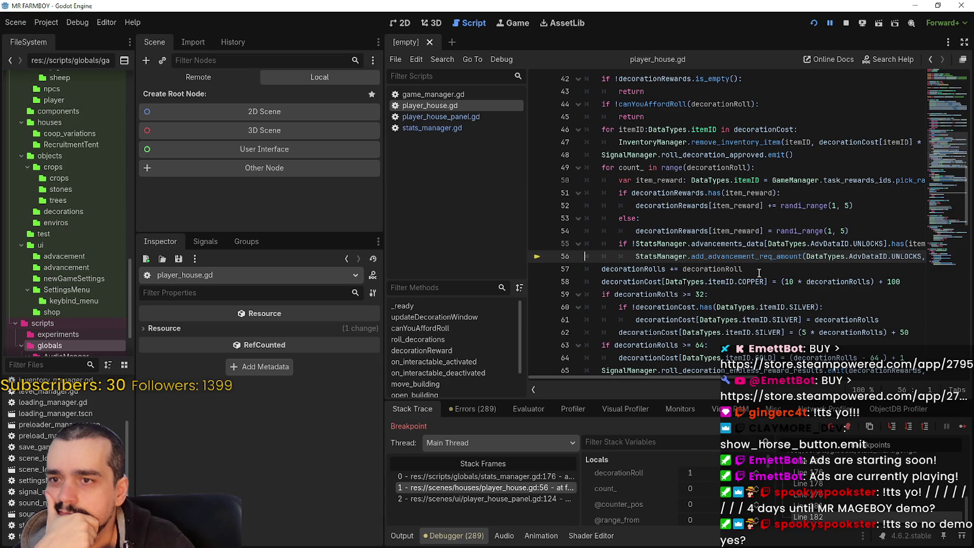
scroll(682, 372, up, 5)
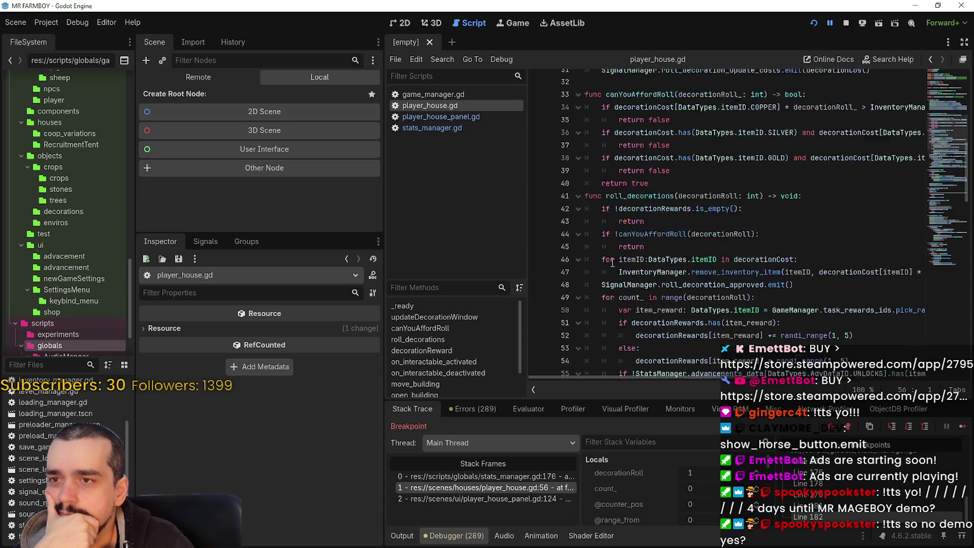
double_click(623, 258)
scroll(622, 260, up, 7)
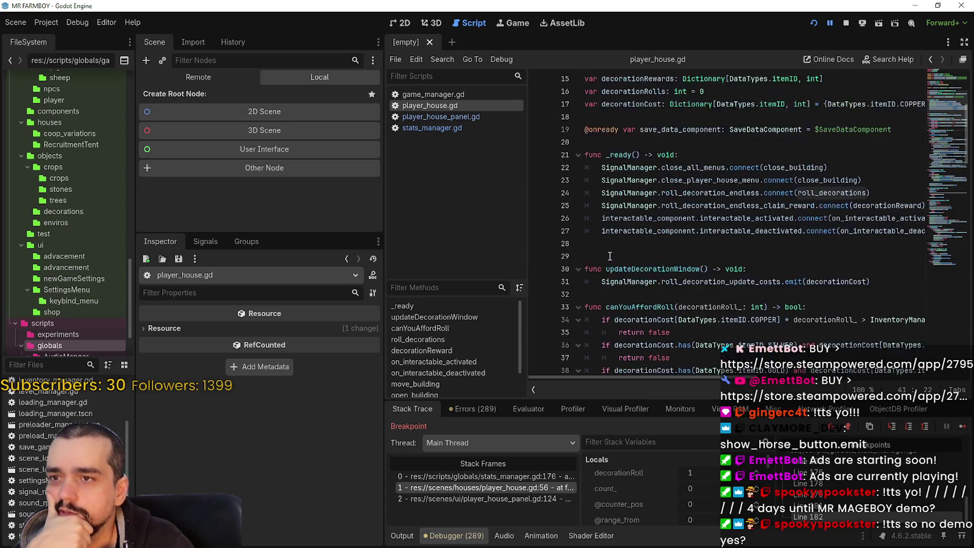
click(951, 121)
click(944, 77)
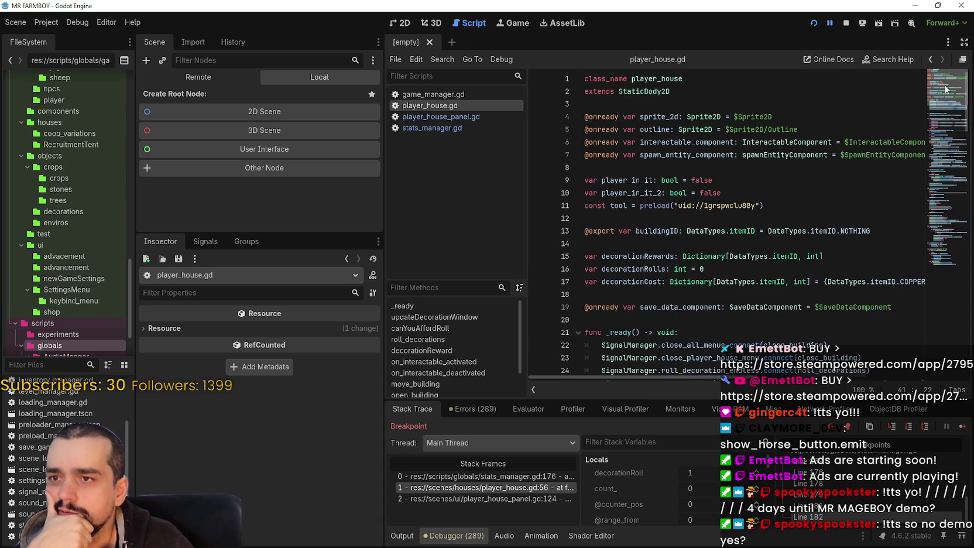
drag(945, 82, 952, 162)
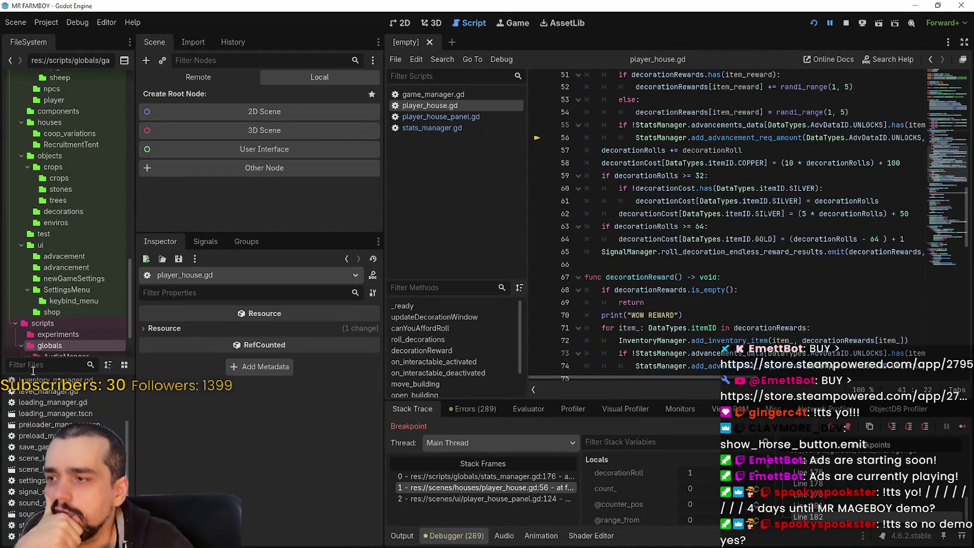
Step: Add a breakpoint on line 74 in decorationReward and resume the paused game
scroll(694, 284, down, 2)
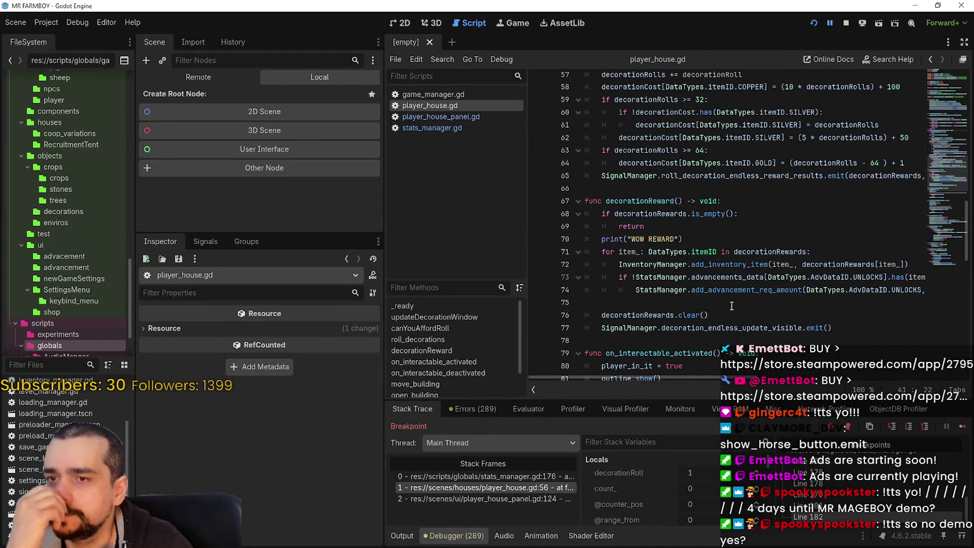
click(693, 287)
scroll(693, 287, up, 1)
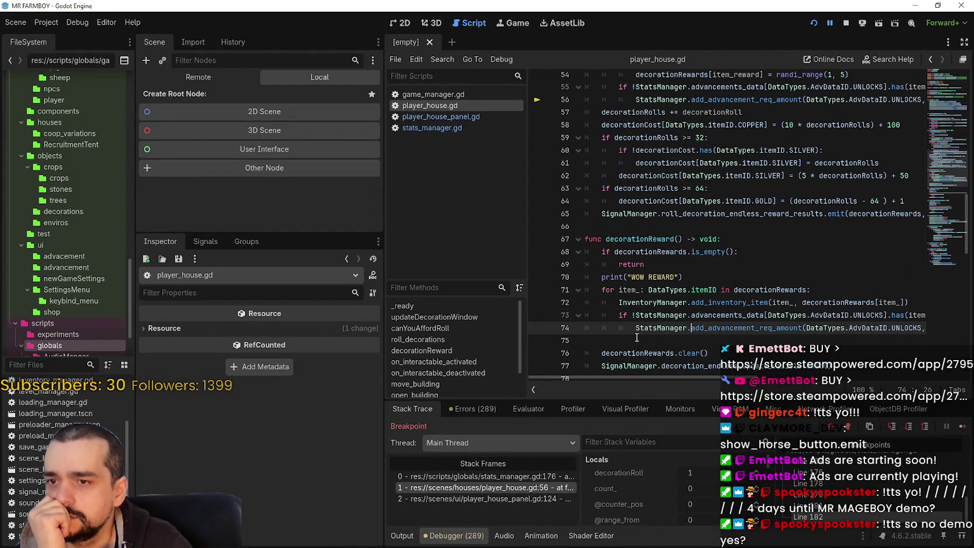
mouse_move(718, 379)
mouse_down()
mouse_move(776, 379)
mouse_move(652, 373)
mouse_up()
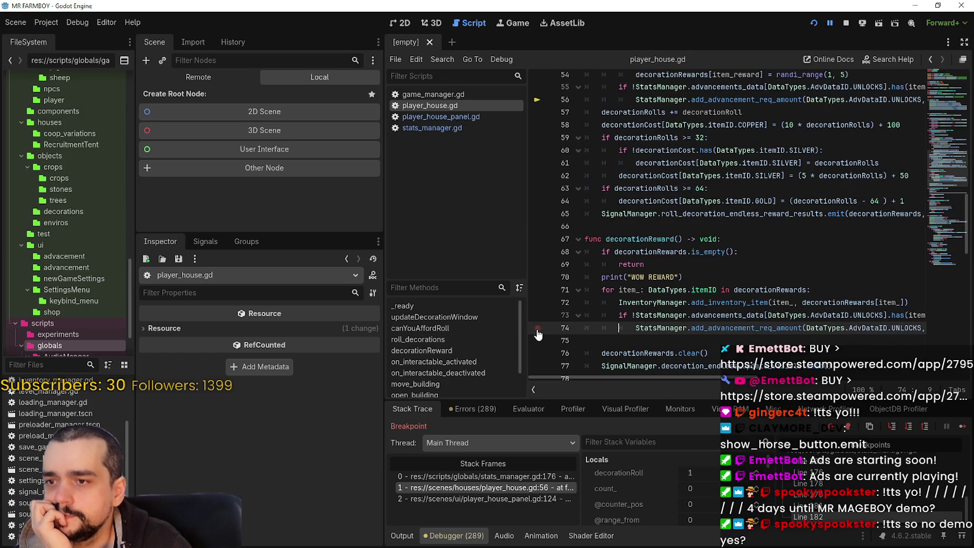
scroll(588, 350, down, 1)
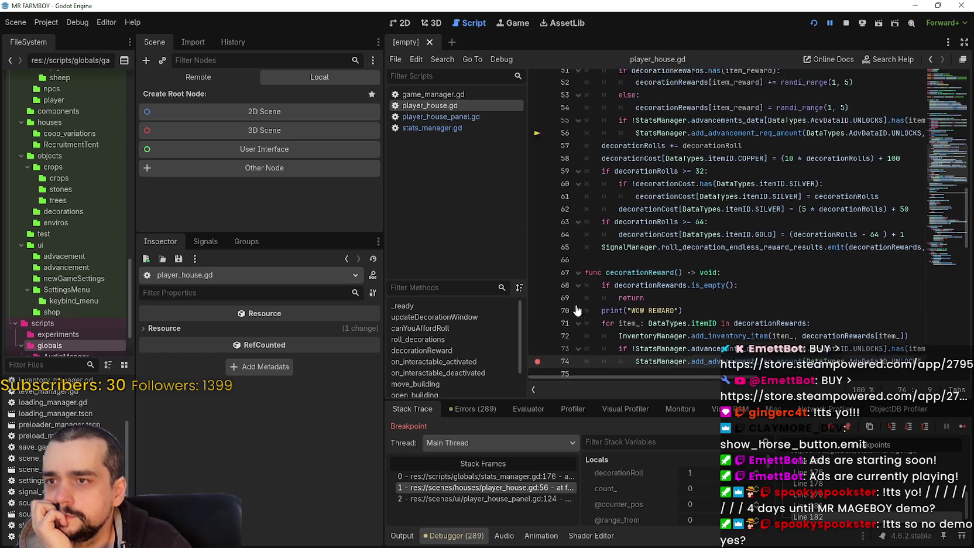
click(963, 430)
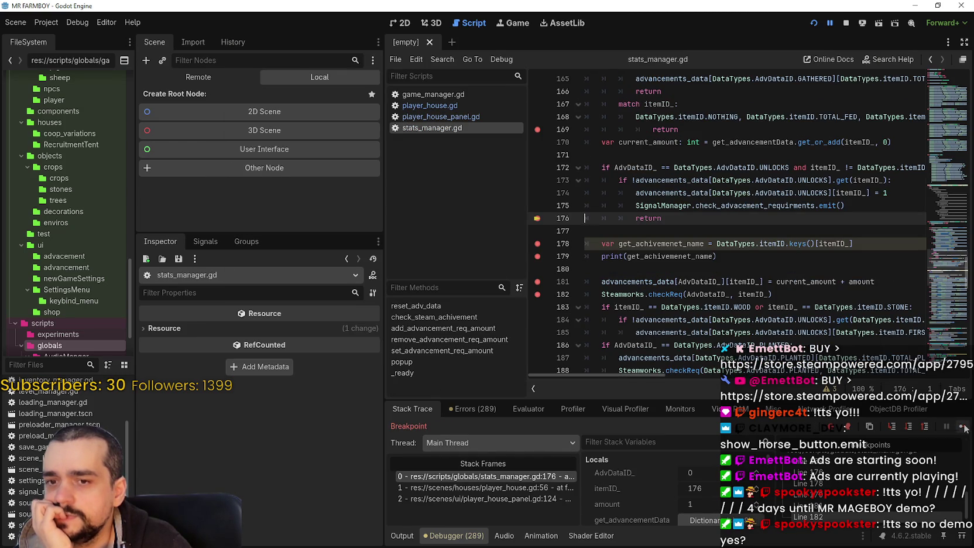
Step: Check stack frames player_house.gd:56 and player_house_panel.gd, then return to player_house.gd line 56
click(508, 489)
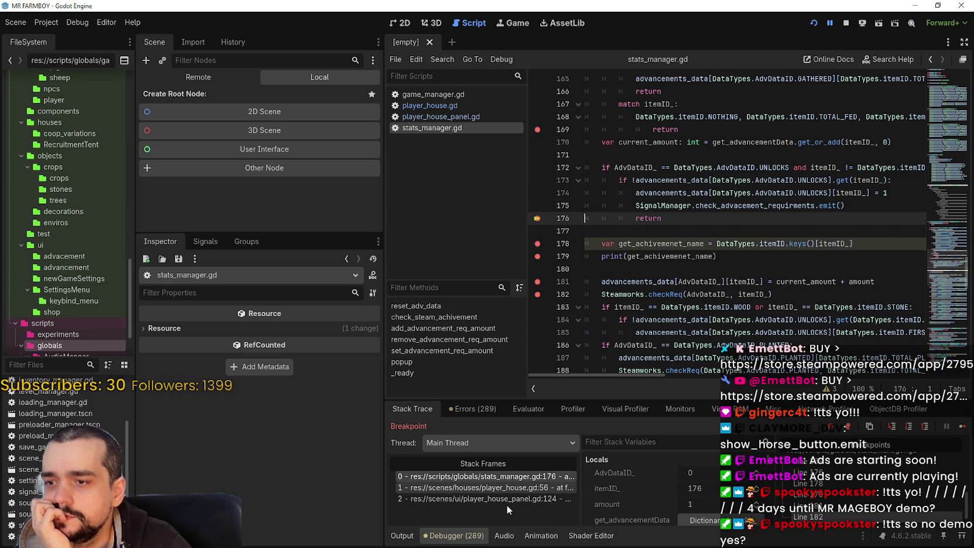
scroll(618, 256, up, 4)
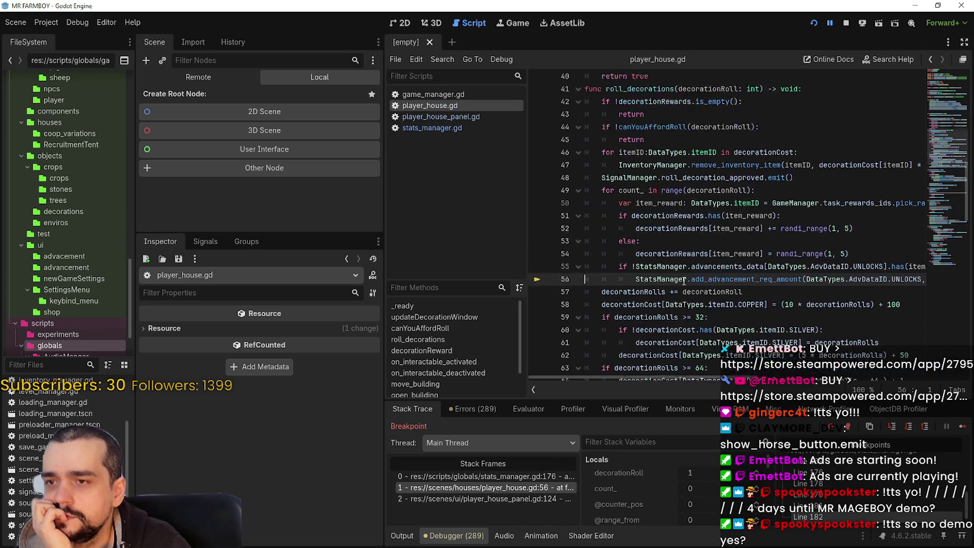
scroll(619, 256, down, 4)
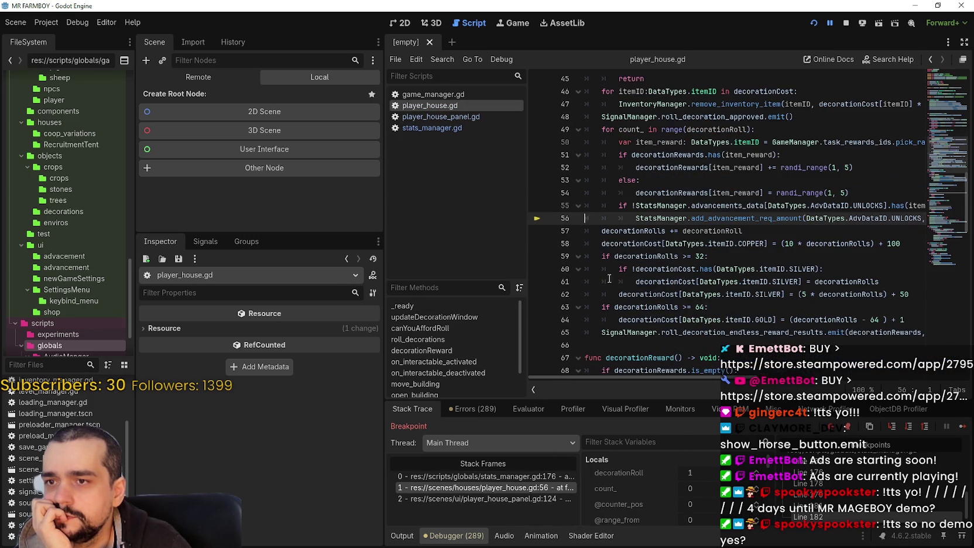
click(508, 498)
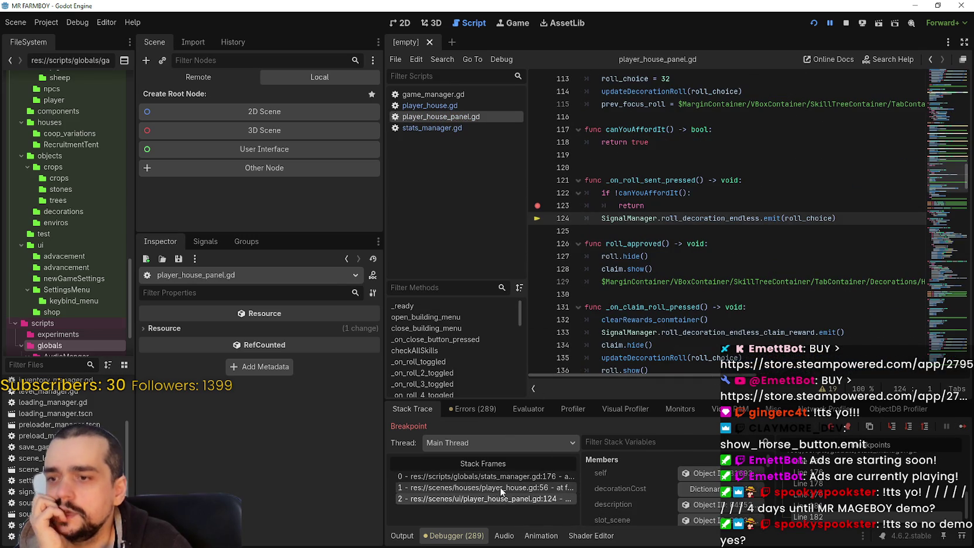
click(499, 487)
Step: Select the decorationReward reward loop on lines 72–74, then clear the selection
scroll(651, 260, down, 5)
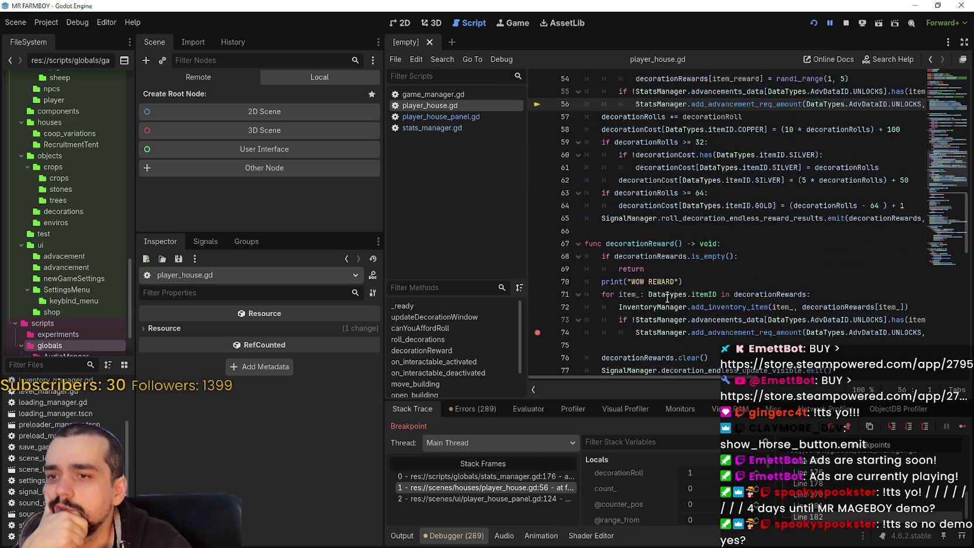
drag(657, 272, 588, 230)
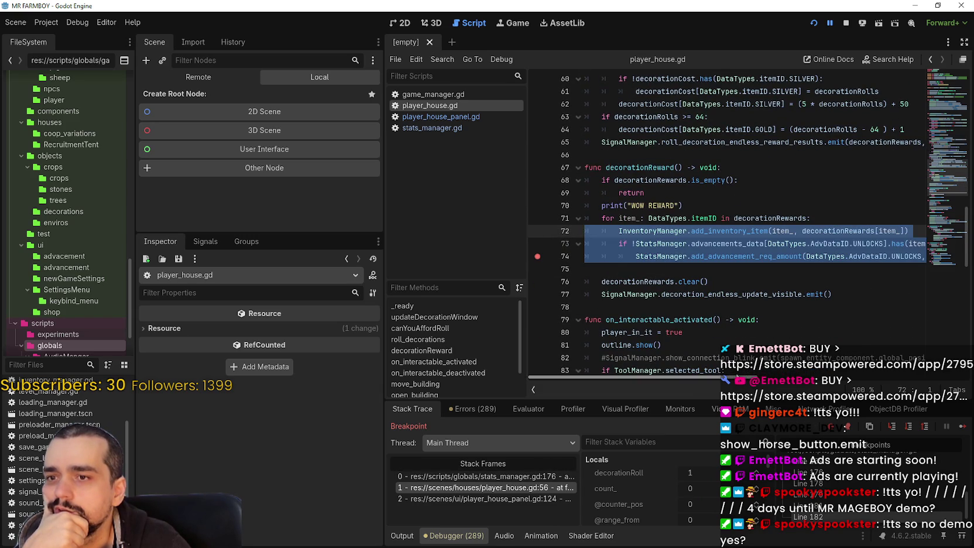
drag(725, 370, 723, 380)
scroll(718, 269, up, 4)
click(708, 204)
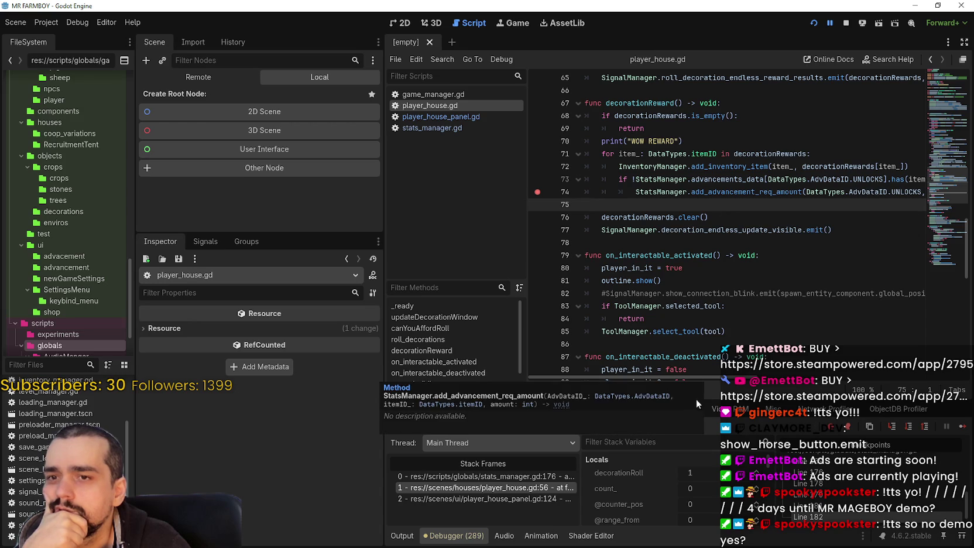
mouse_move(675, 377)
mouse_down()
mouse_move(738, 385)
mouse_move(675, 375)
mouse_up()
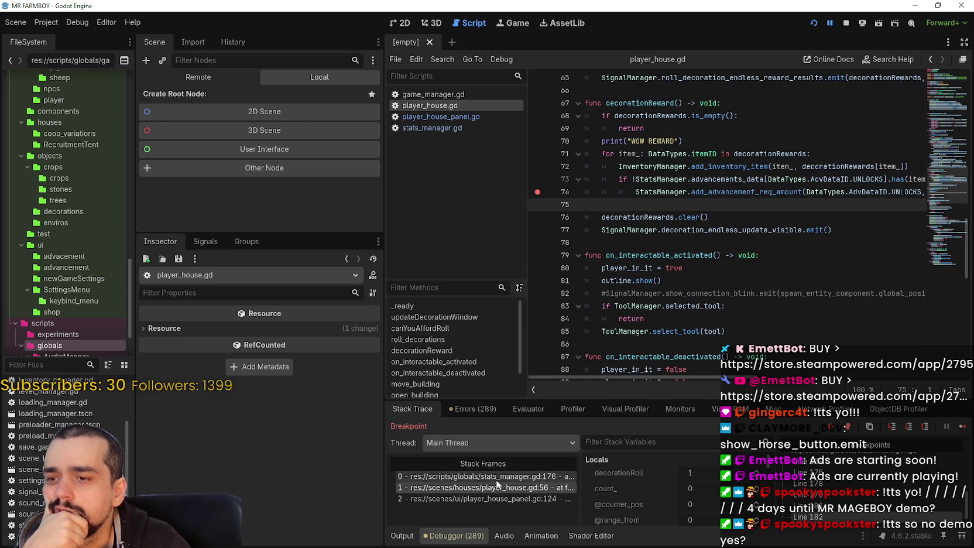
Step: Resume the game, claim the decoration roll rewards, and scroll player_house.gd up to roll_decorations
click(963, 427)
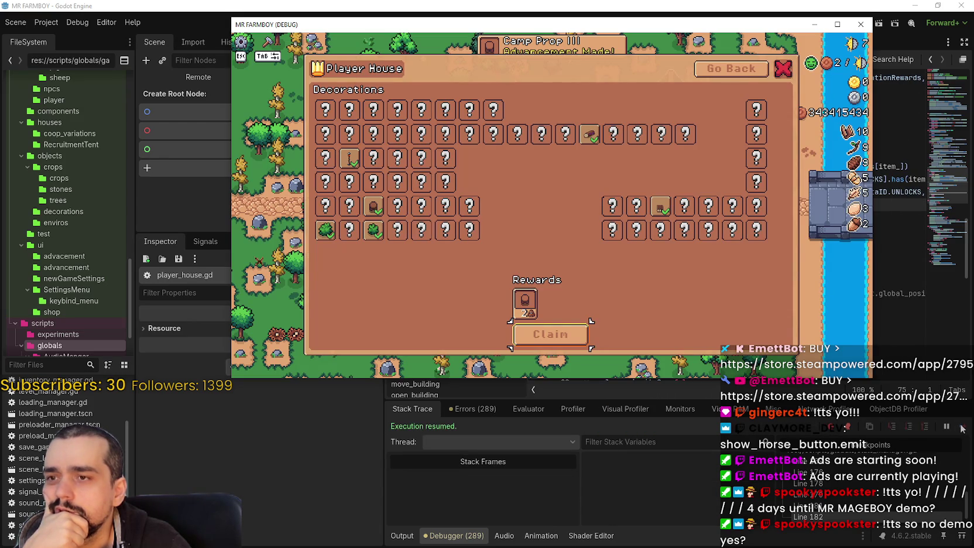
click(550, 334)
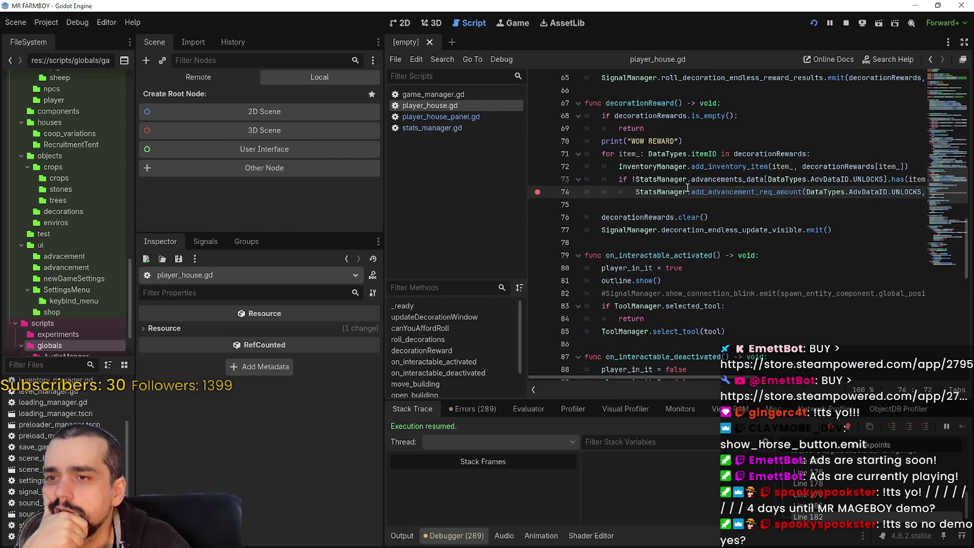
click(628, 204)
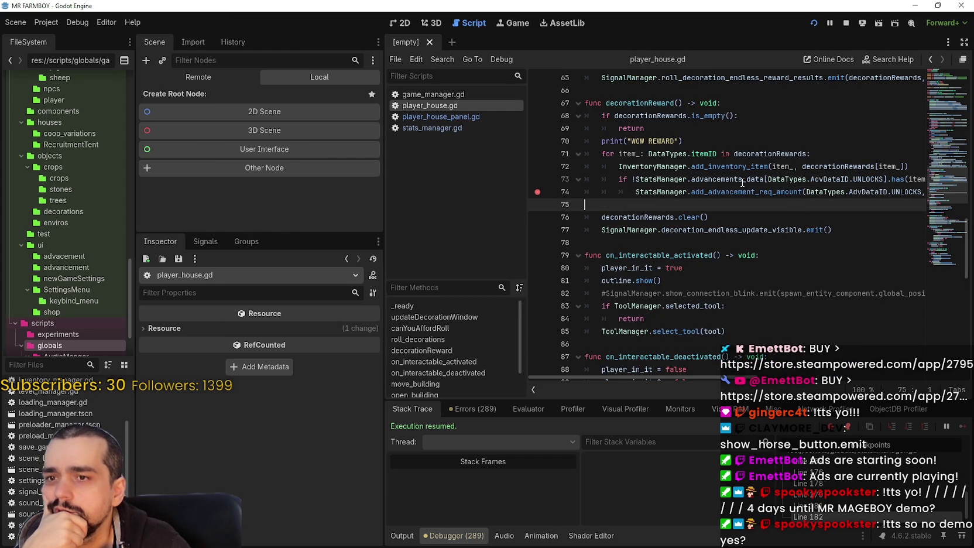
scroll(623, 238, up, 6)
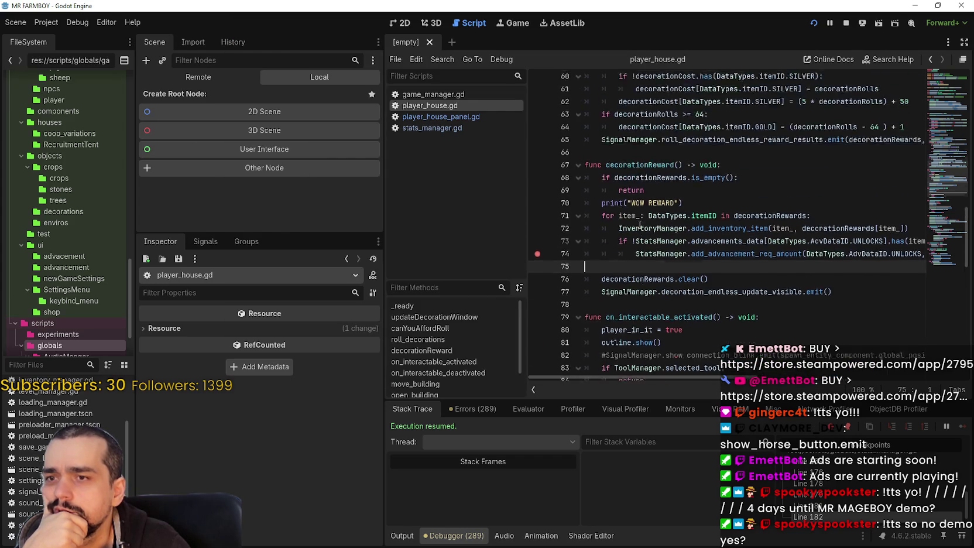
scroll(623, 237, up, 5)
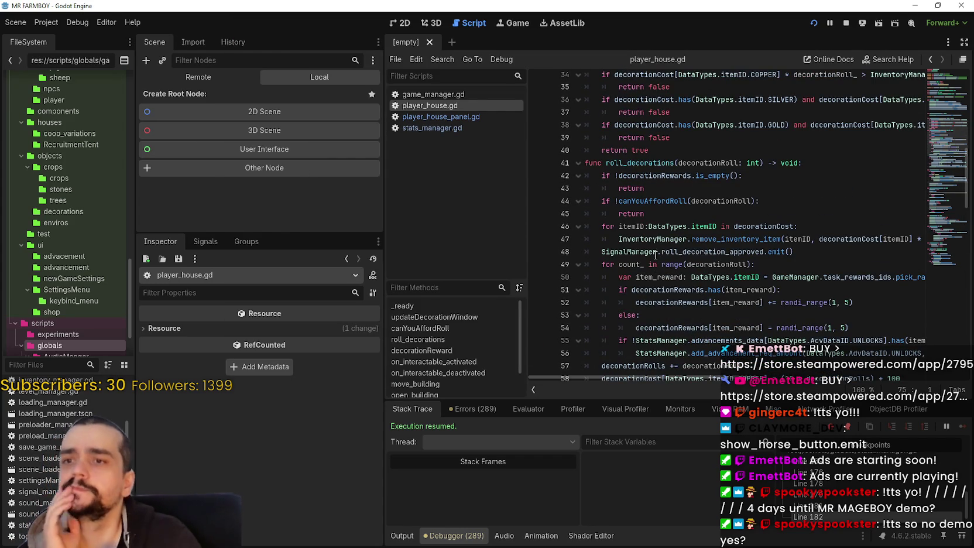
scroll(666, 240, up, 1)
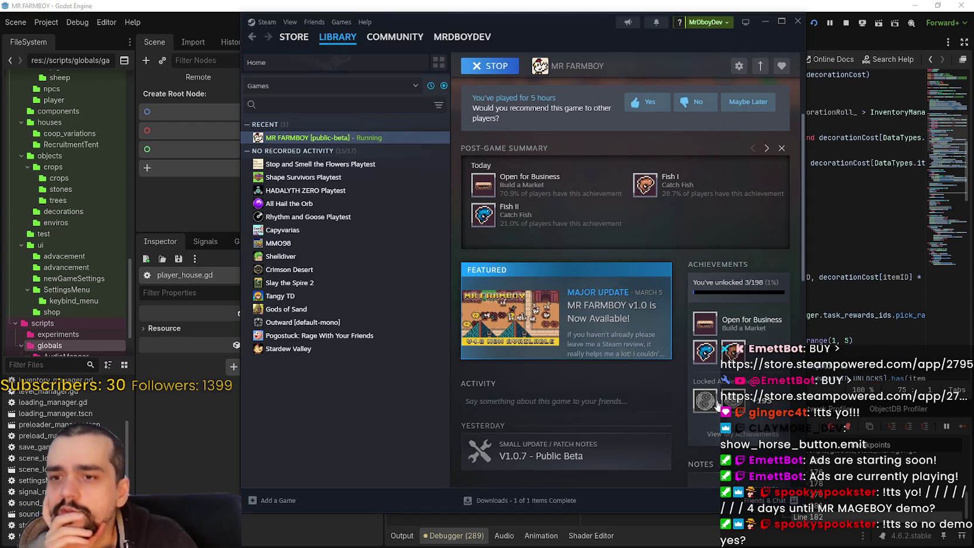
Step: View the MR FARMBOY achievements list (3 of 198 earned), then close it and Steam
click(740, 433)
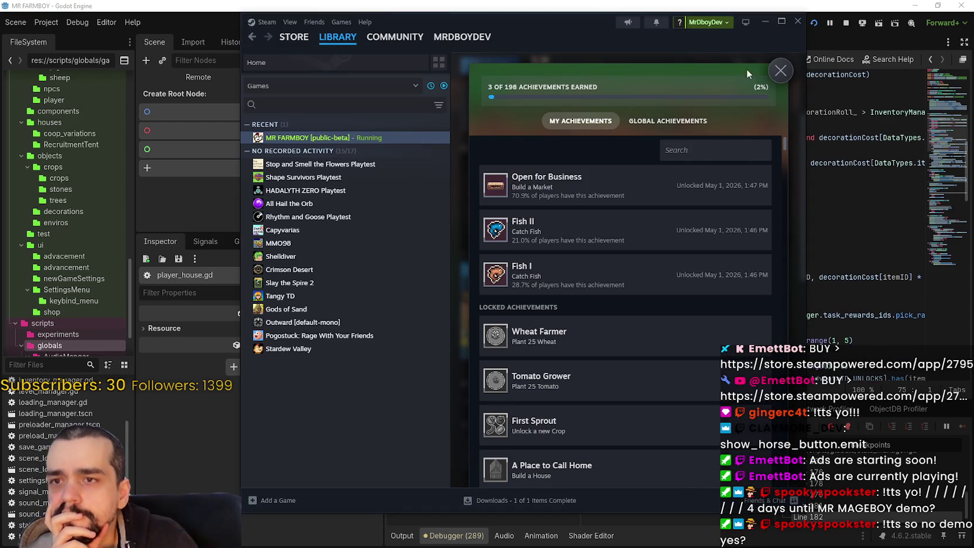
click(780, 71)
click(797, 21)
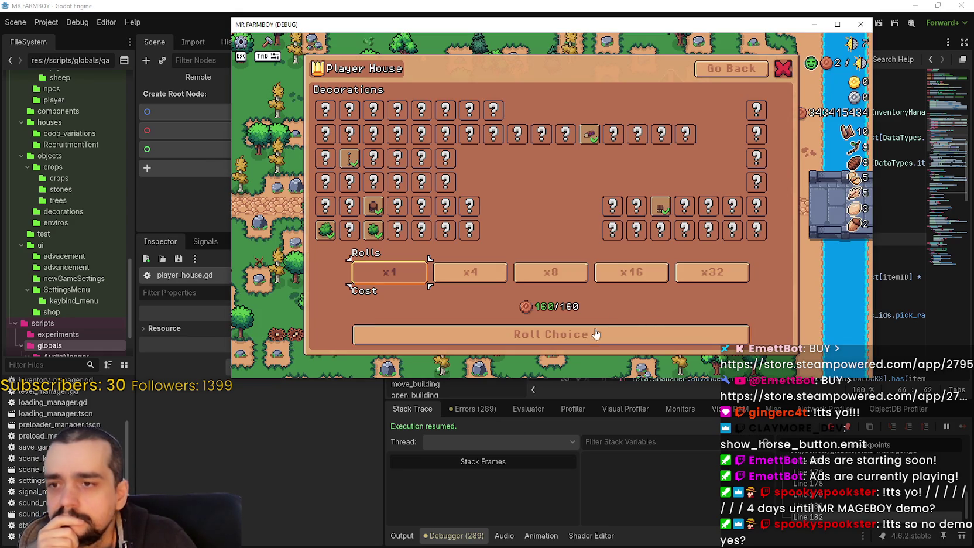
Step: Roll one decoration and, at the stats_manager.gd line 176 break, select lines 172–176
click(593, 330)
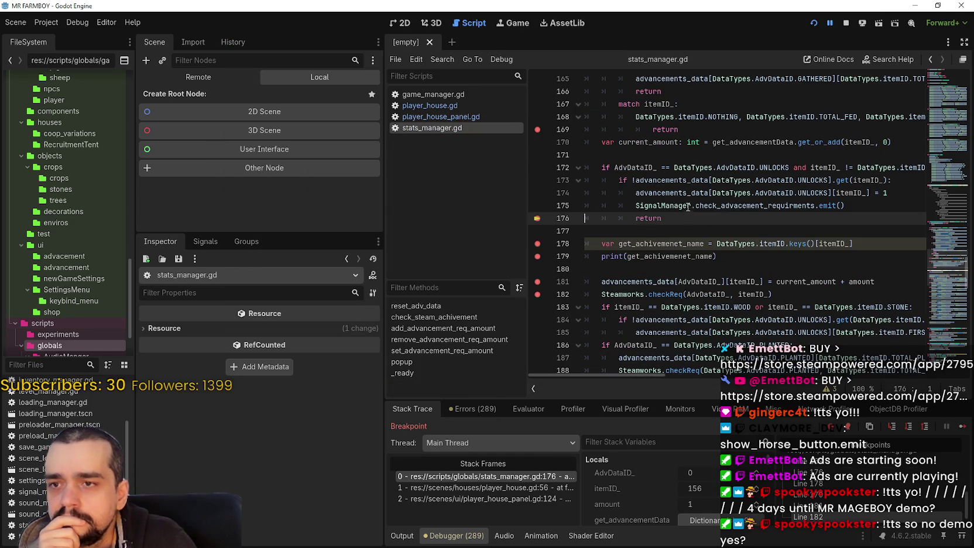
mouse_move(662, 217)
mouse_down()
mouse_move(566, 155)
mouse_move(566, 170)
mouse_up()
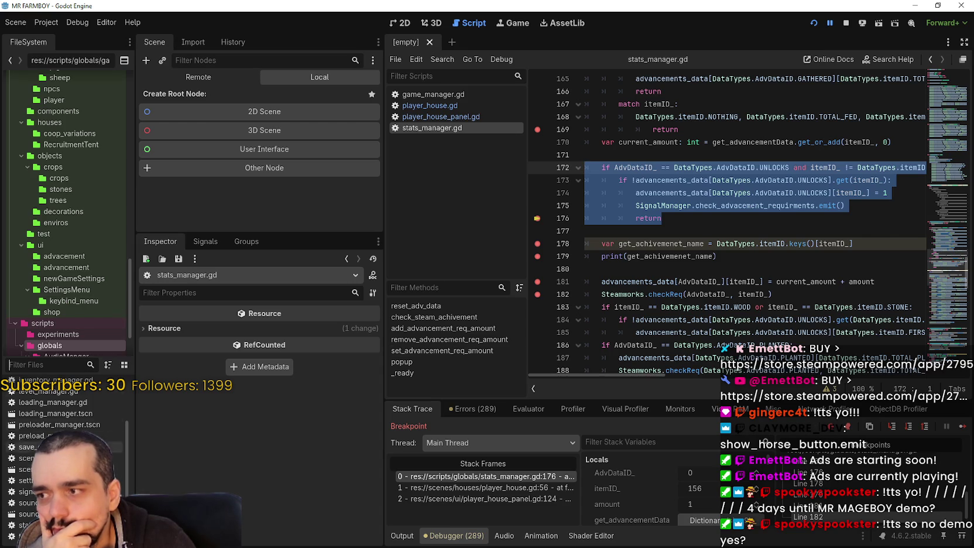
scroll(65, 430, up, 2)
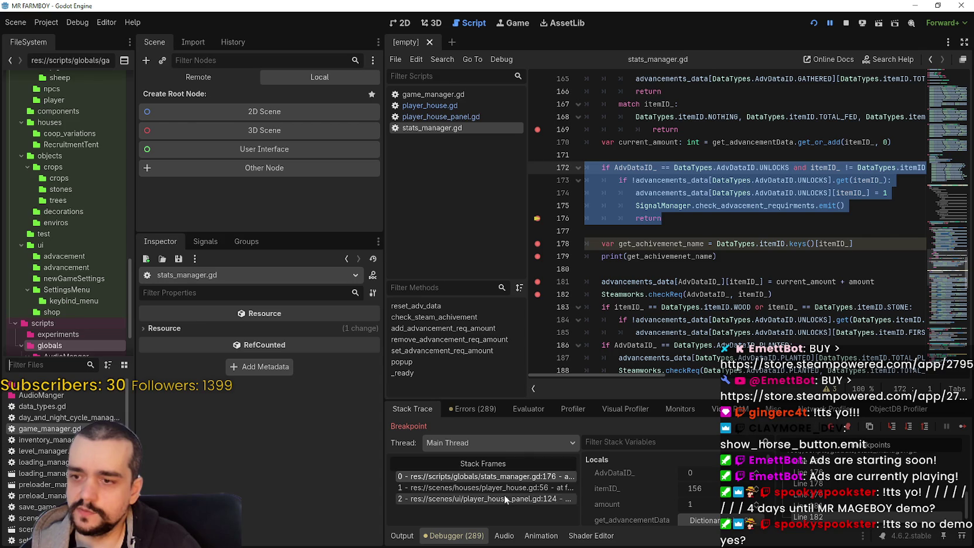
Step: Open game_manager.gd and browse get_task_reward around lines 501–510
click(458, 95)
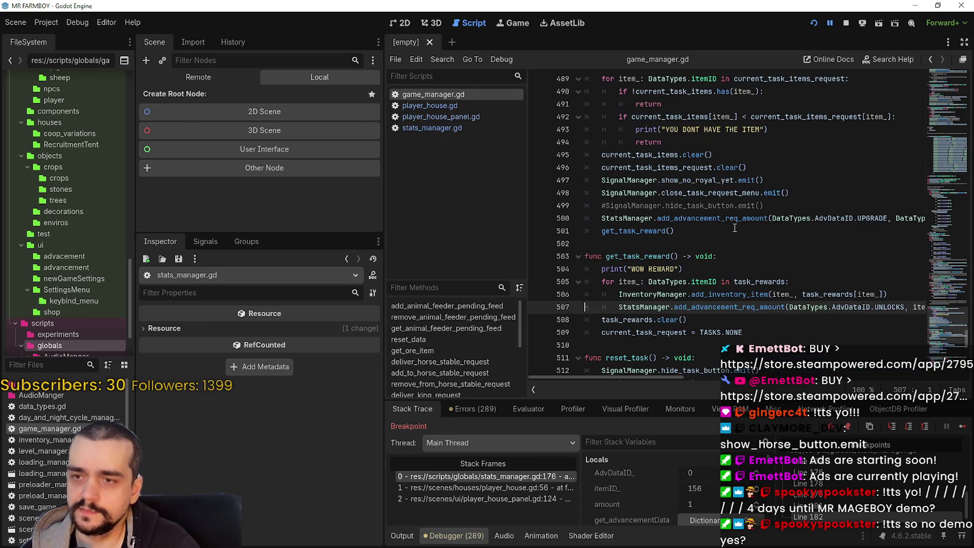
click(734, 228)
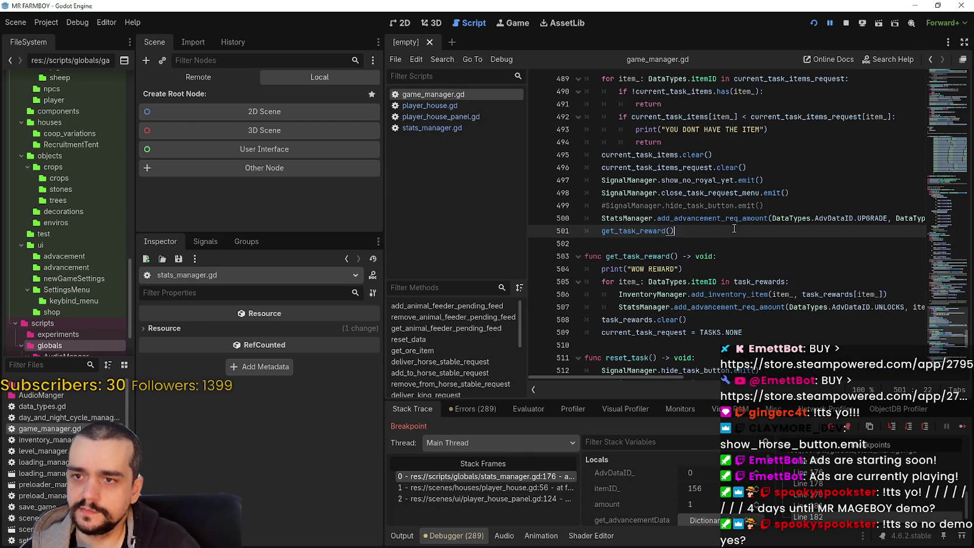
scroll(726, 281, down, 2)
click(711, 269)
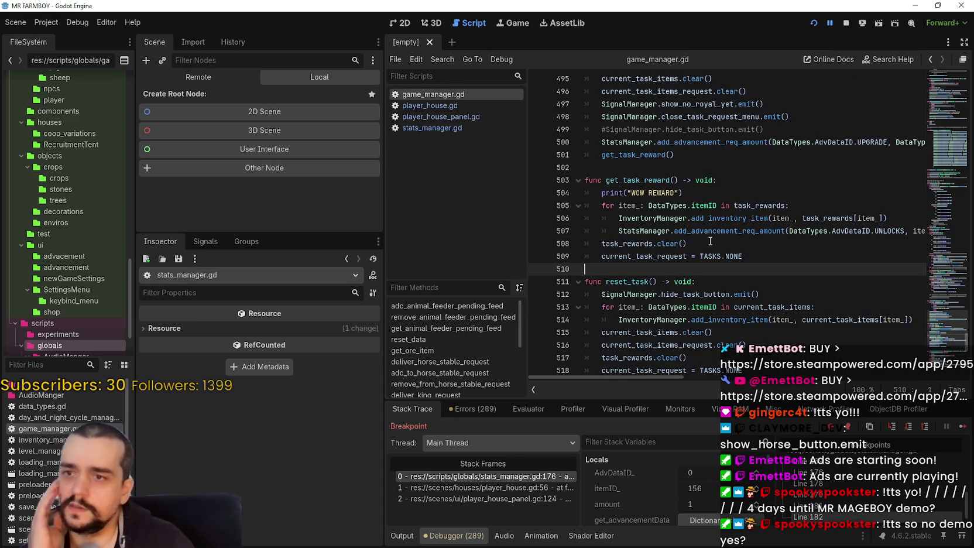
scroll(722, 253, up, 1)
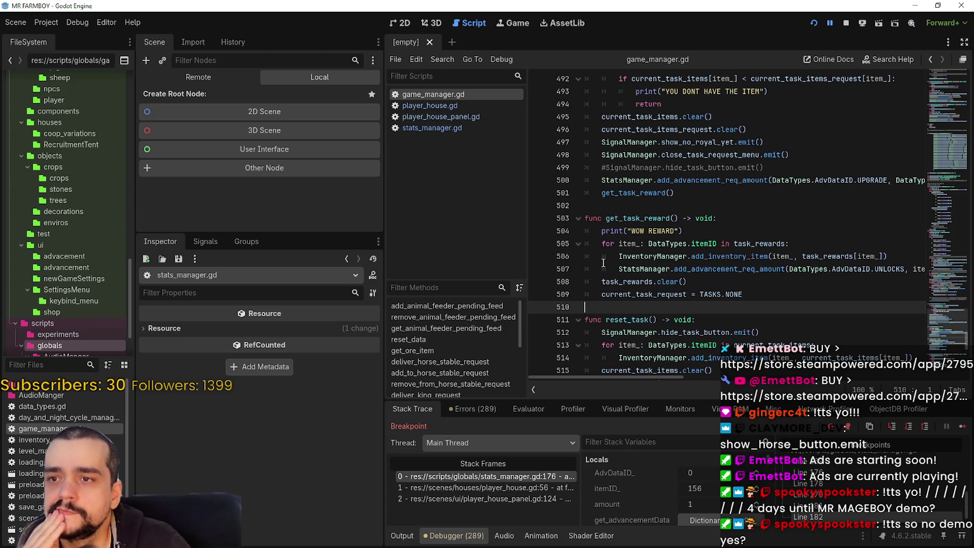
Step: Select the UNLOCKS advancement call on line 507 and type 'advan'
drag(604, 269, 962, 275)
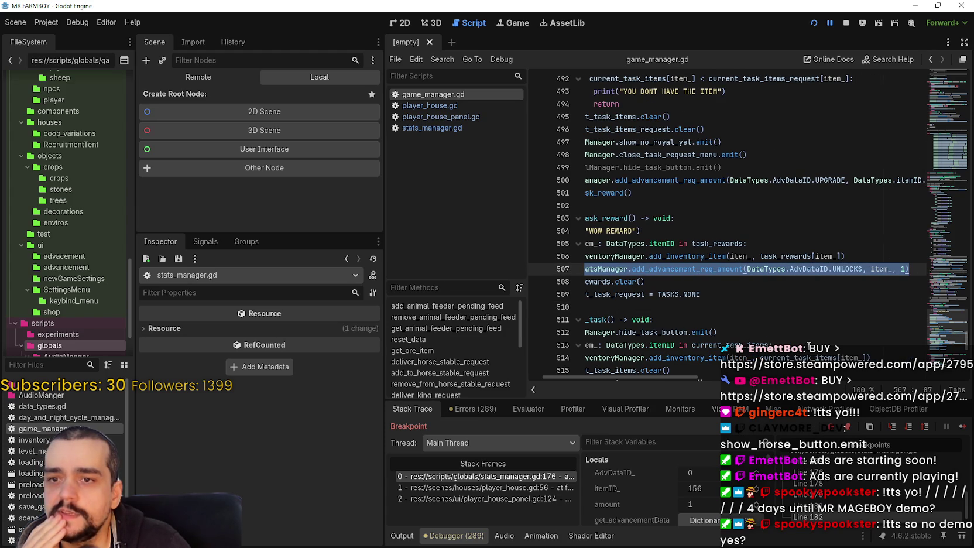
drag(681, 377, 622, 377)
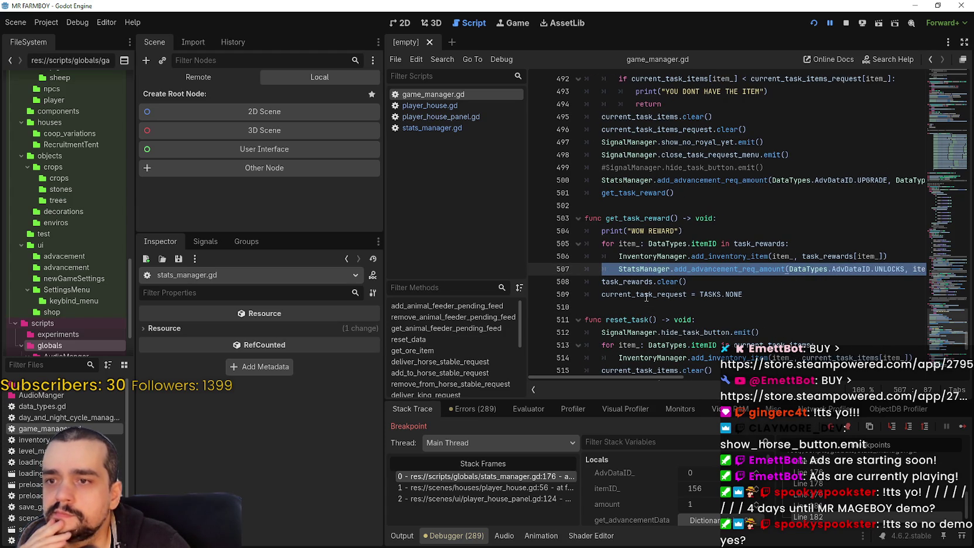
mouse_move(646, 298)
scroll(646, 298, up, 3)
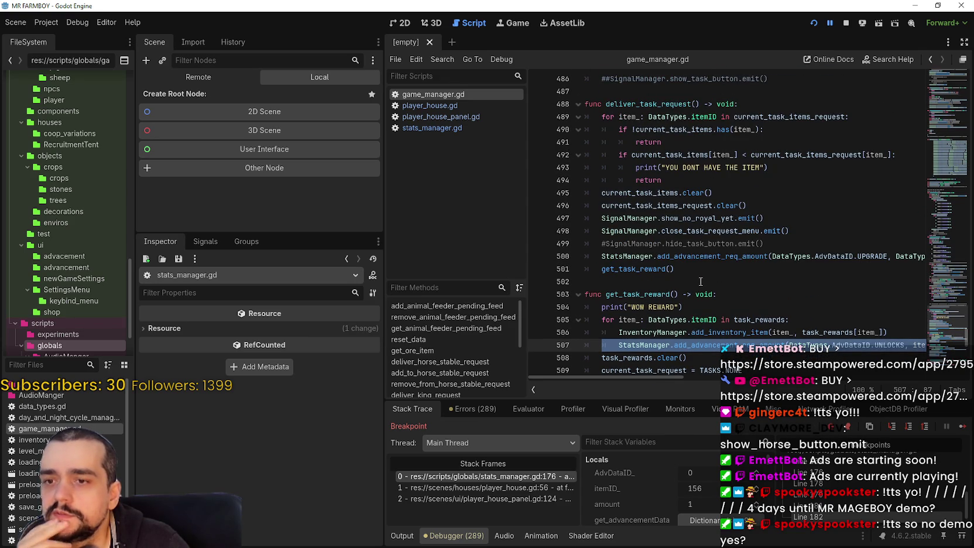
scroll(700, 282, down, 3)
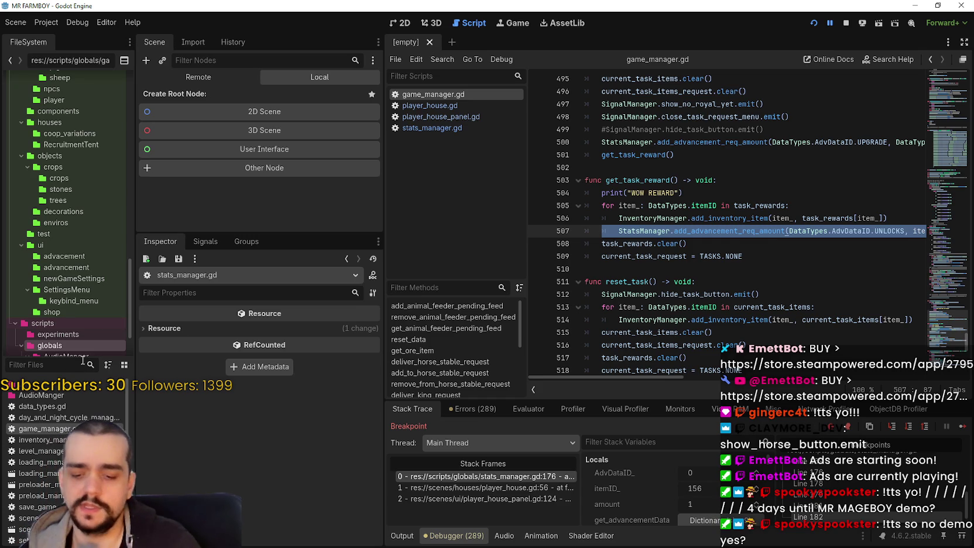
text(advan)
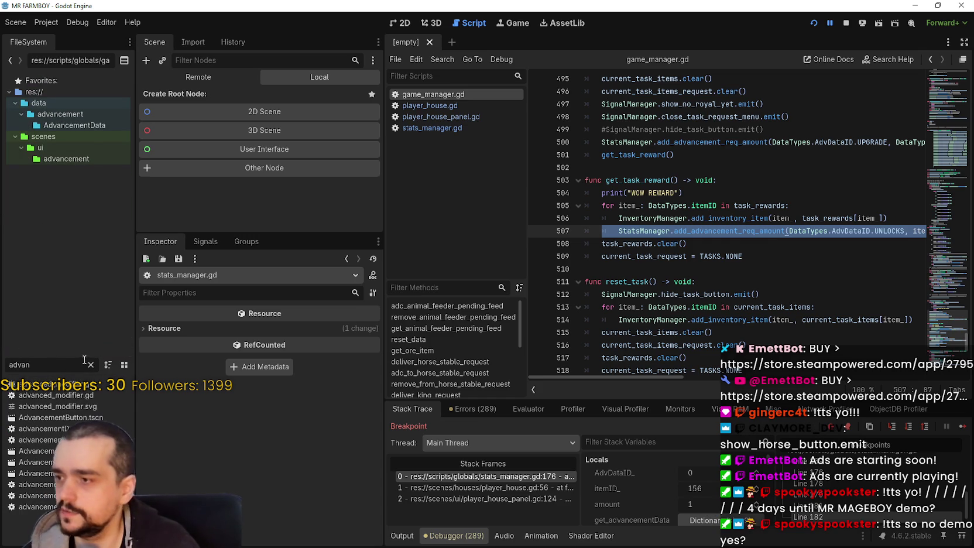
double_click(61, 418)
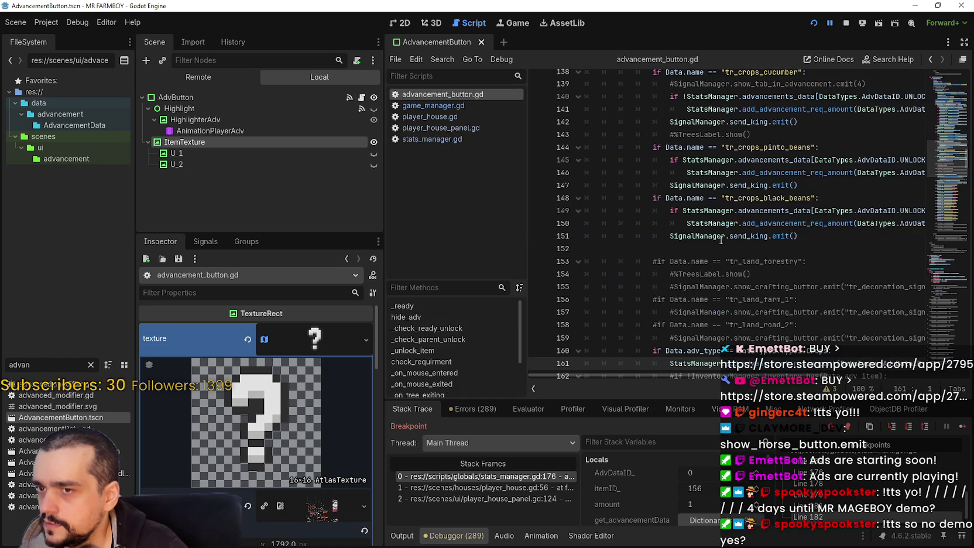
scroll(860, 253, down, 2)
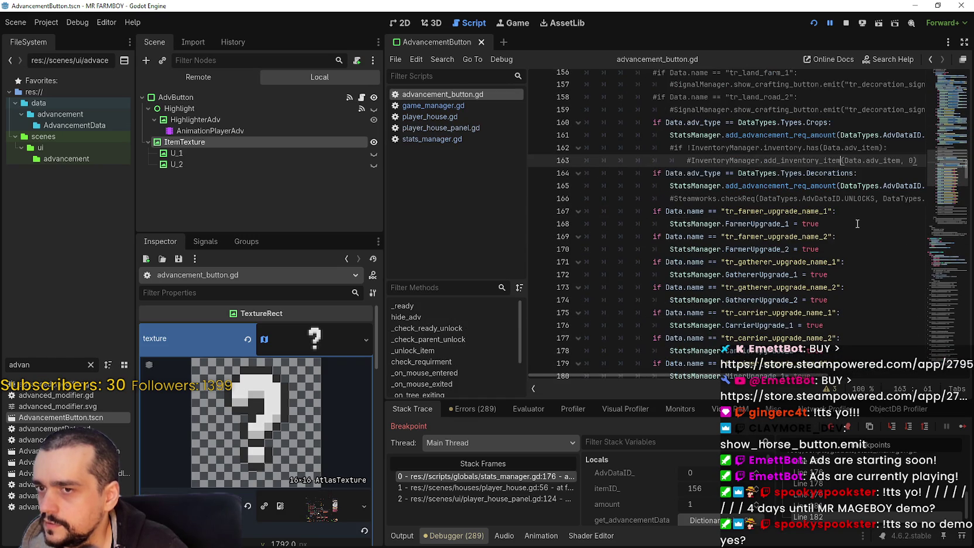
click(859, 186)
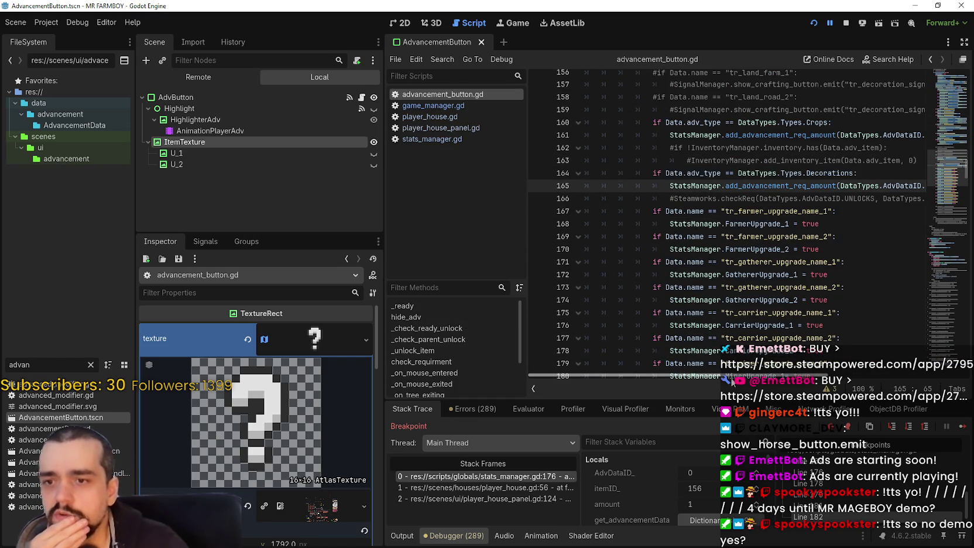
scroll(819, 187, right, 3)
double_click(747, 173)
mouse_move(746, 172)
mouse_down()
mouse_move(621, 173)
mouse_move(751, 176)
mouse_up()
triple_click(622, 173)
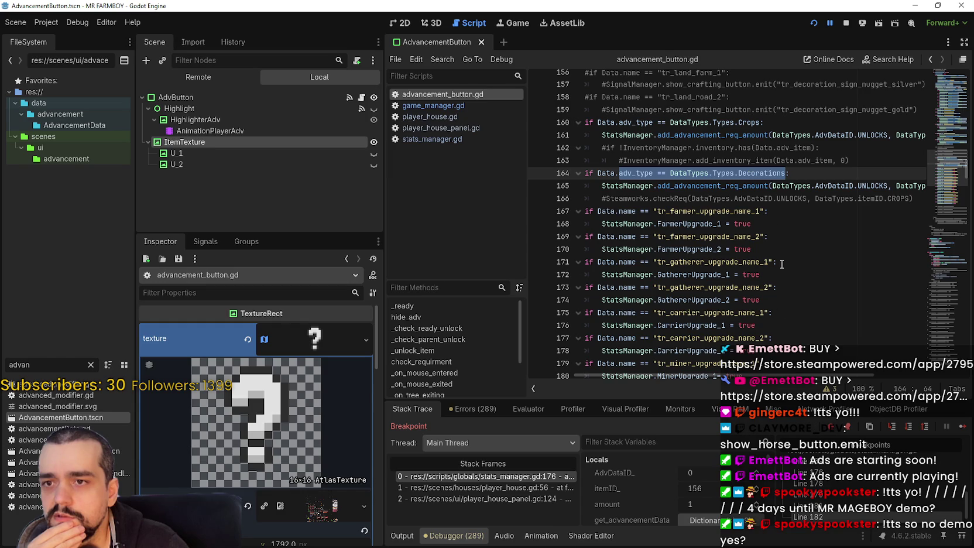
scroll(856, 381, right, 5)
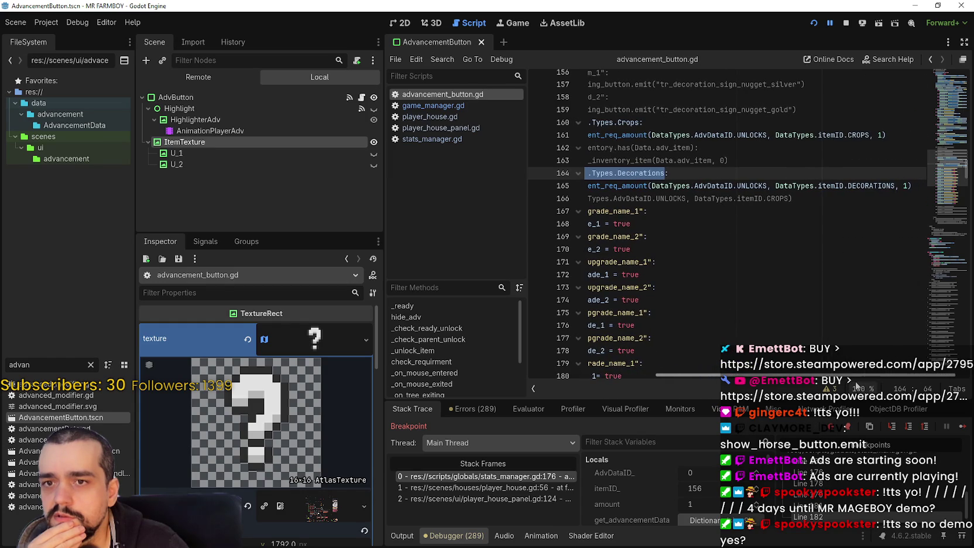
drag(856, 375, 748, 373)
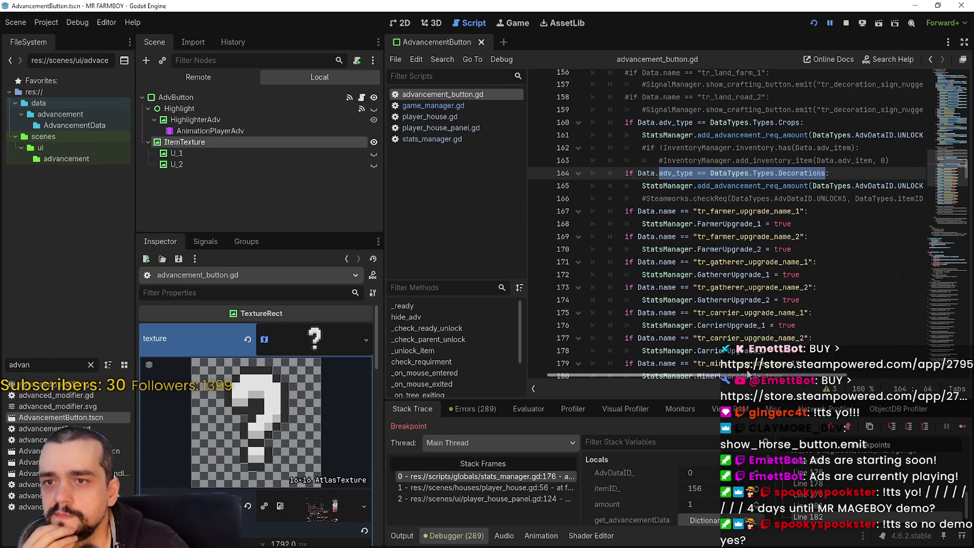
scroll(702, 236, up, 4)
scroll(746, 261, up, 7)
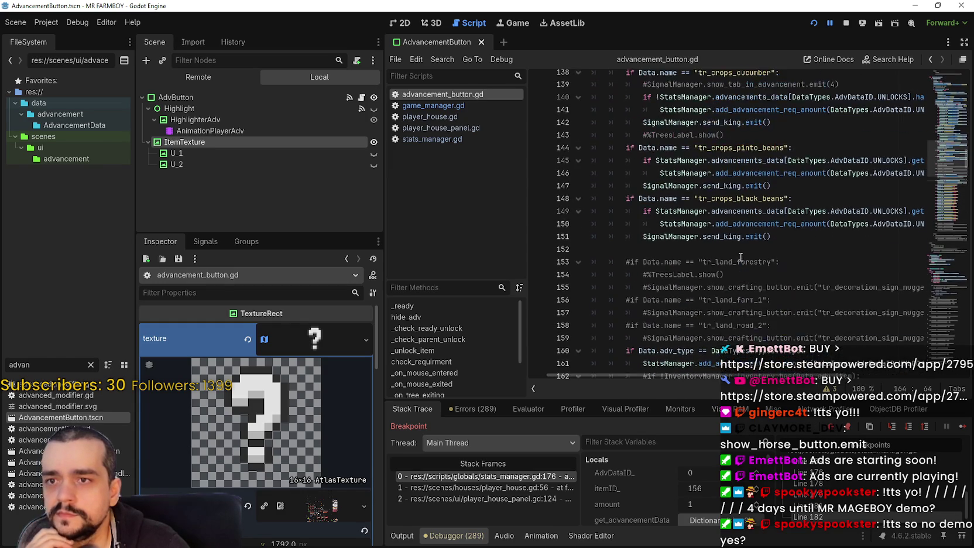
scroll(682, 220, up, 4)
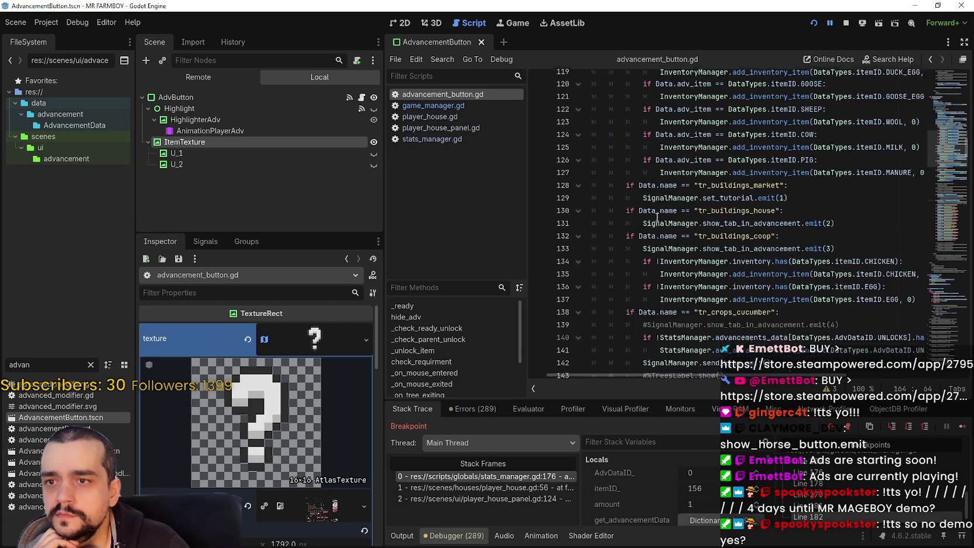
scroll(649, 287, up, 5)
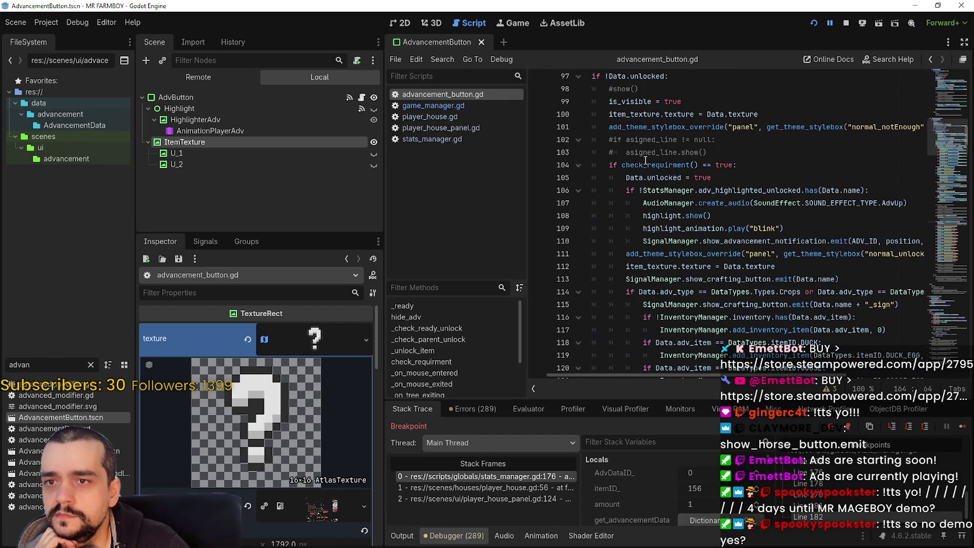
scroll(620, 242, down, 2)
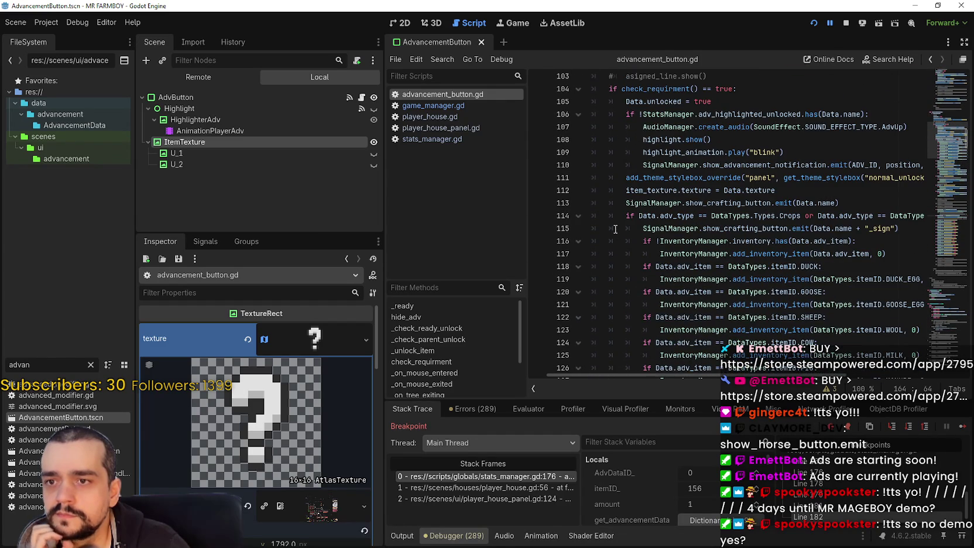
scroll(627, 208, down, 2)
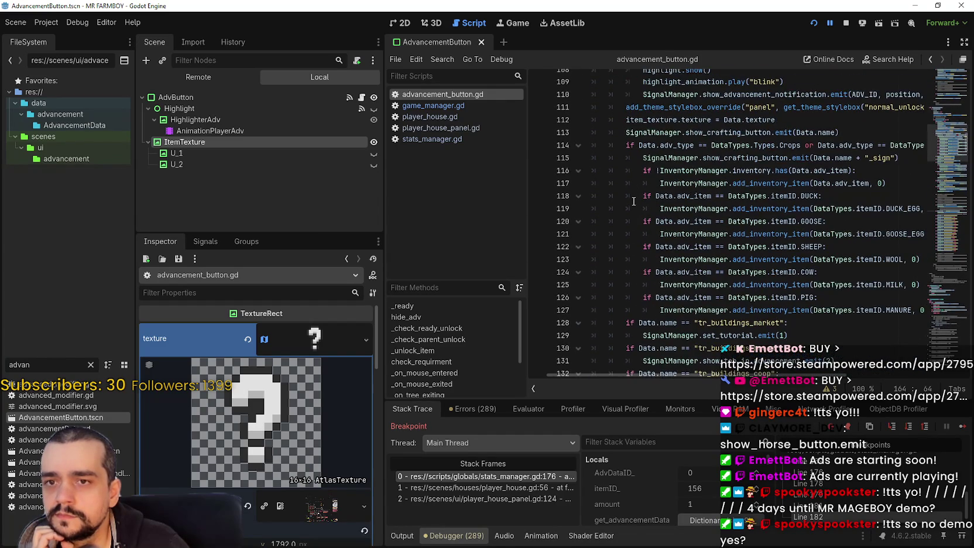
scroll(634, 199, down, 6)
scroll(633, 198, down, 2)
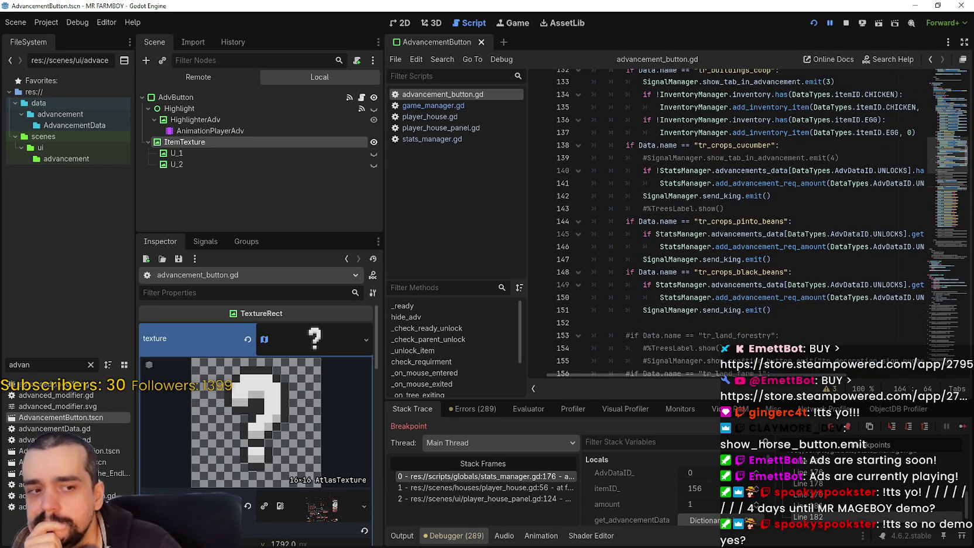
key(alt+Tab)
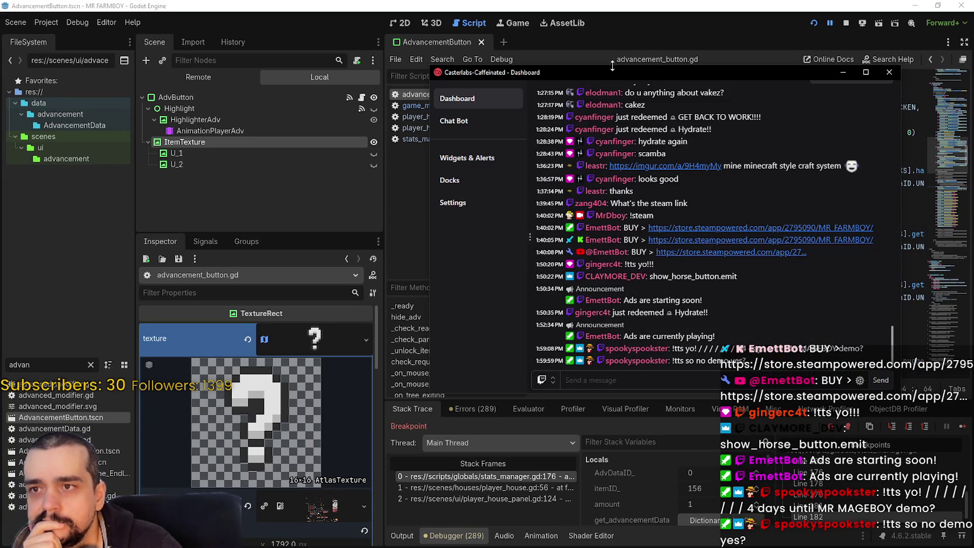
key(alt+Tab)
scroll(737, 216, down, 9)
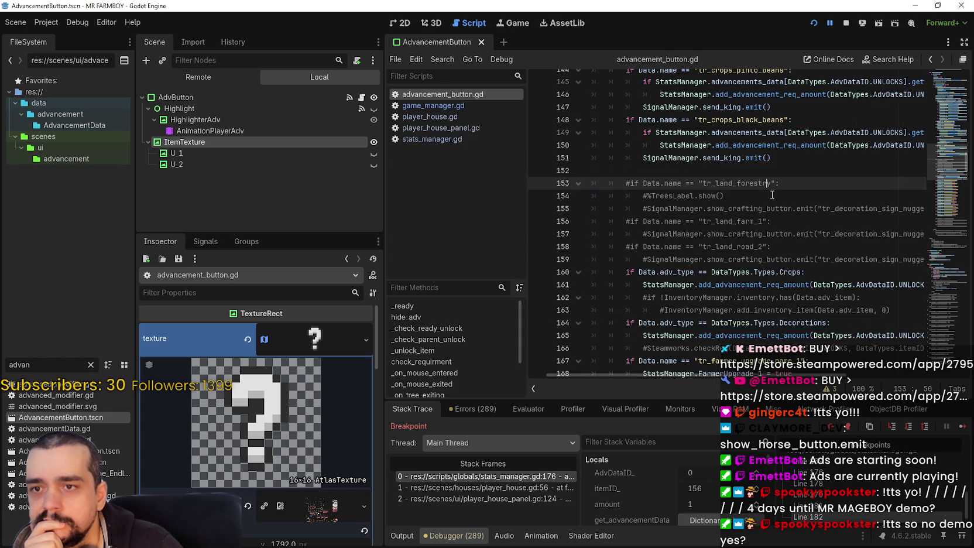
scroll(762, 266, down, 10)
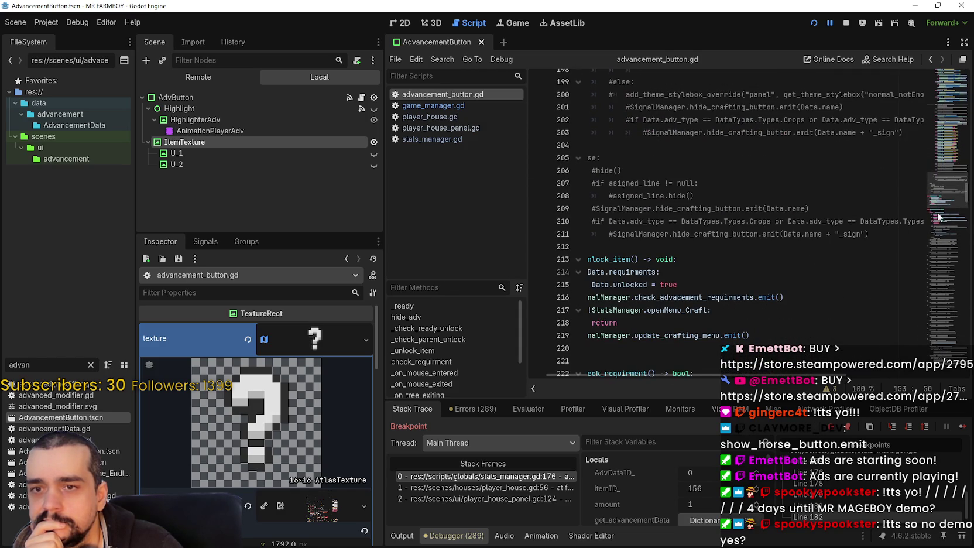
drag(938, 216, 942, 174)
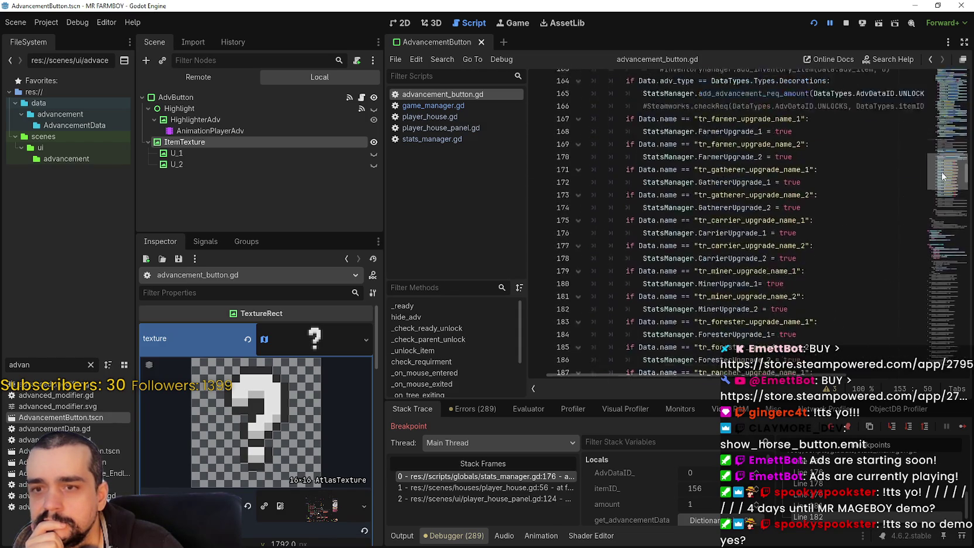
scroll(943, 174, up, 3)
mouse_move(830, 240)
mouse_down()
mouse_move(852, 230)
mouse_move(916, 231)
mouse_up()
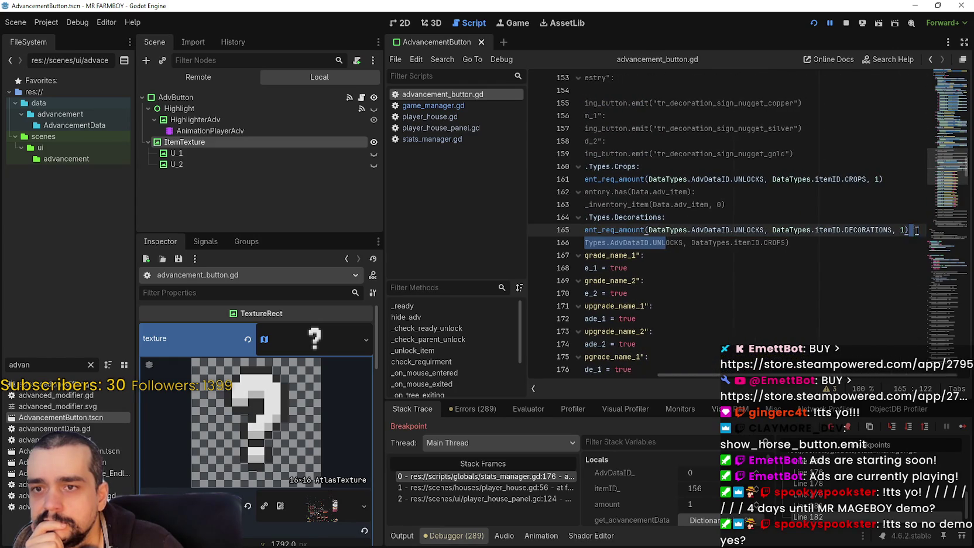
click(867, 231)
double_click(867, 231)
click(862, 230)
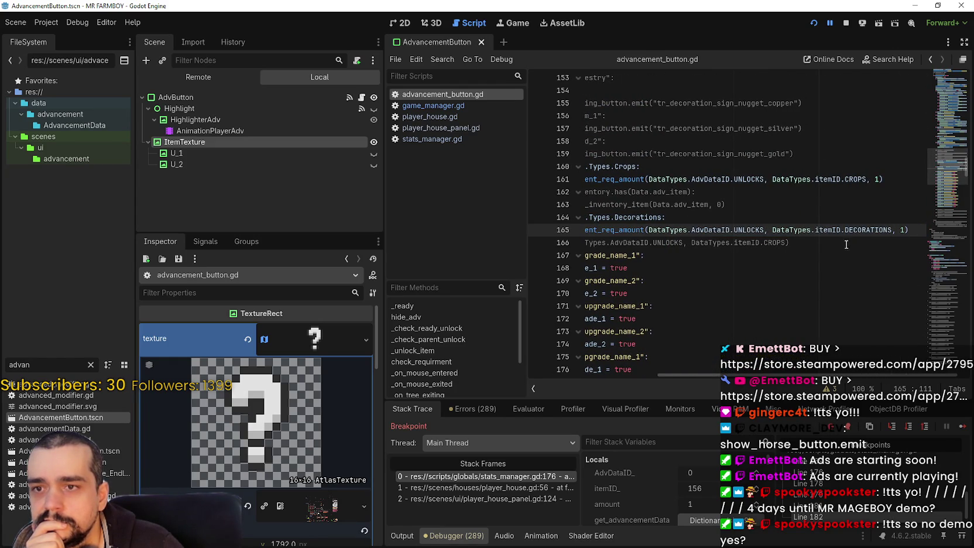
scroll(799, 372, left, 1)
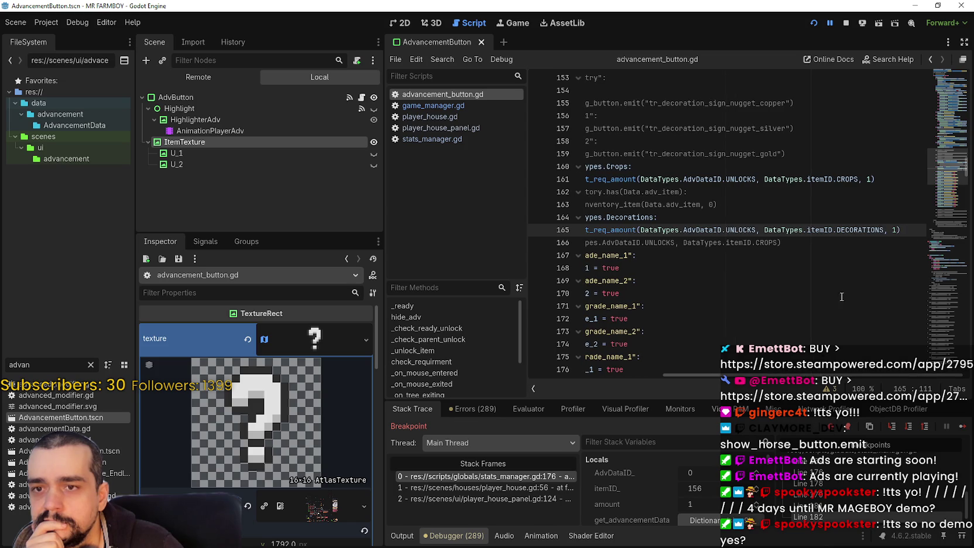
double_click(859, 229)
scroll(761, 373, left, 5)
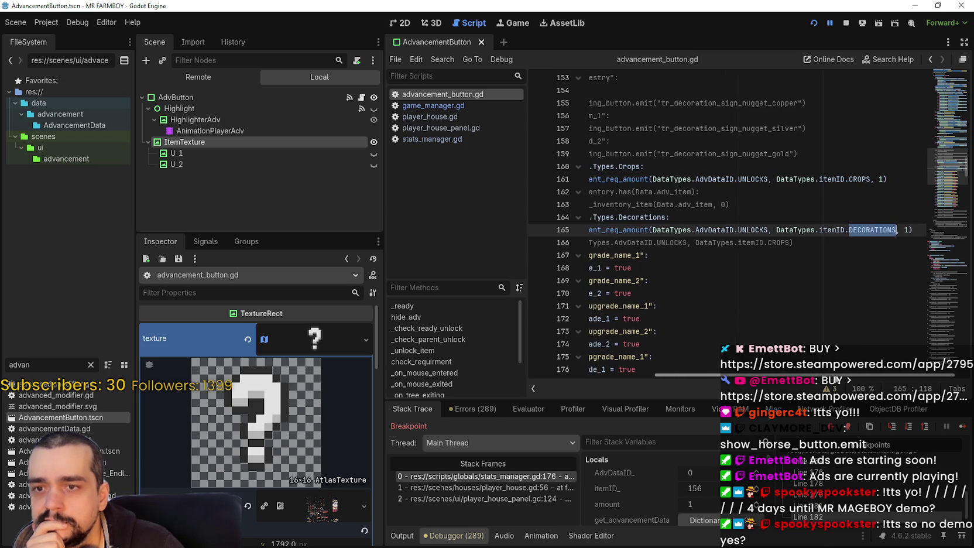
scroll(847, 369, right, 5)
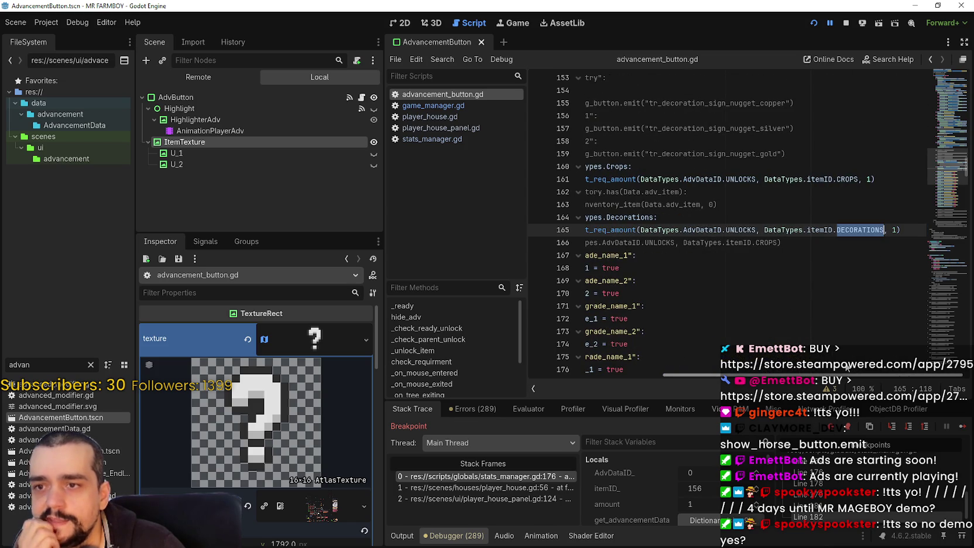
scroll(846, 367, left, 1)
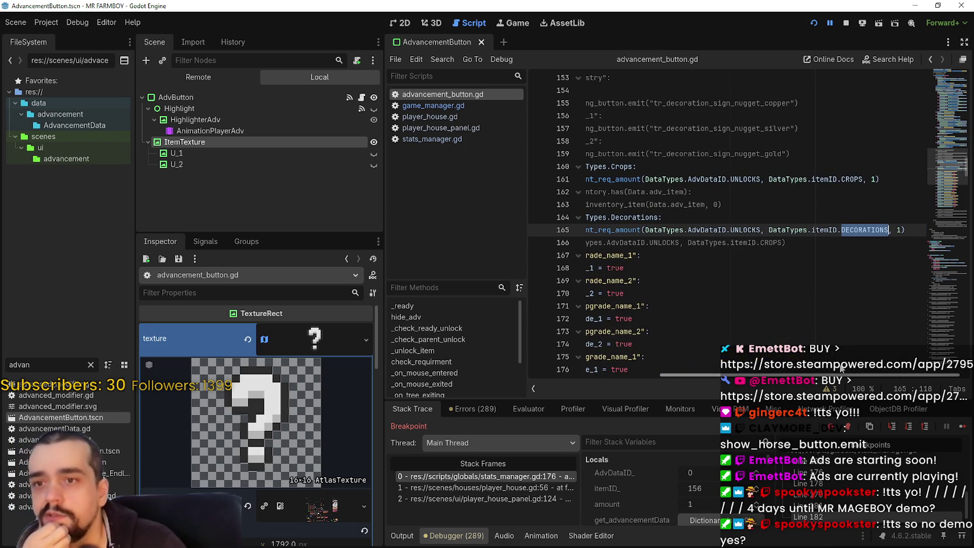
scroll(841, 367, left, 5)
scroll(884, 371, right, 6)
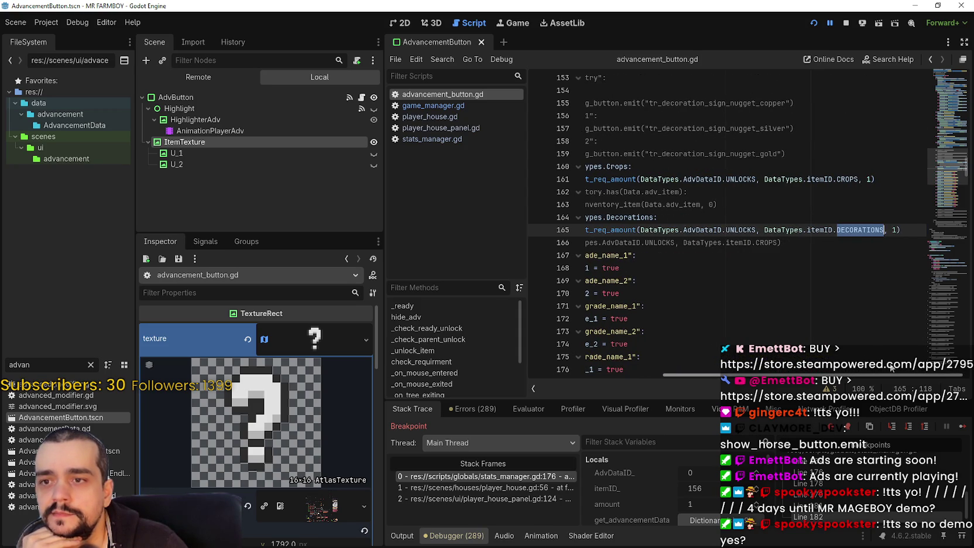
drag(905, 223, 504, 223)
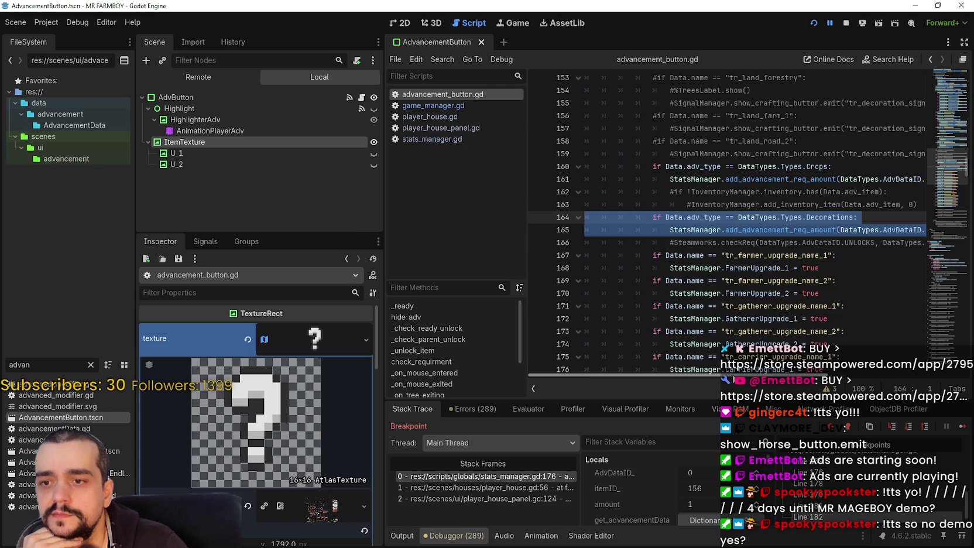
scroll(913, 375, right, 5)
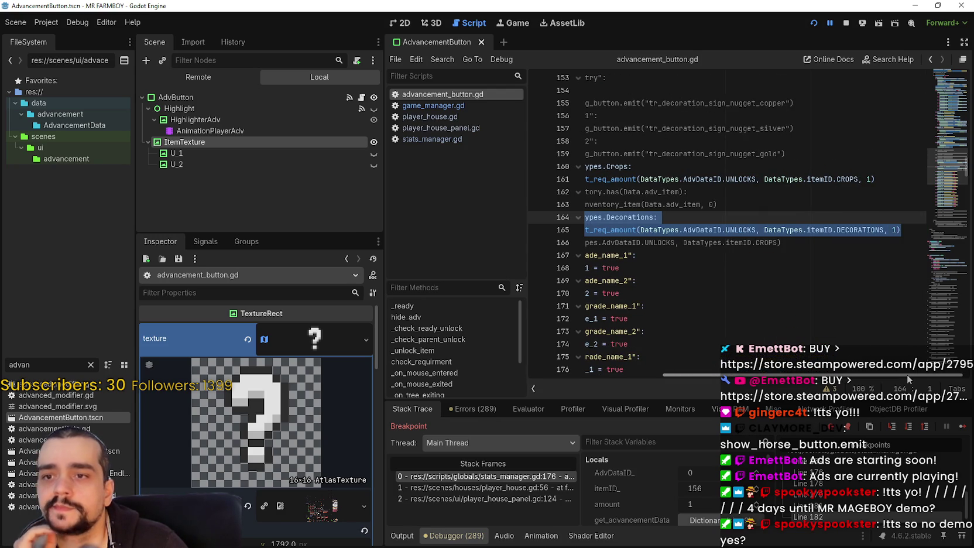
click(914, 230)
drag(912, 230, 671, 234)
right_click(702, 233)
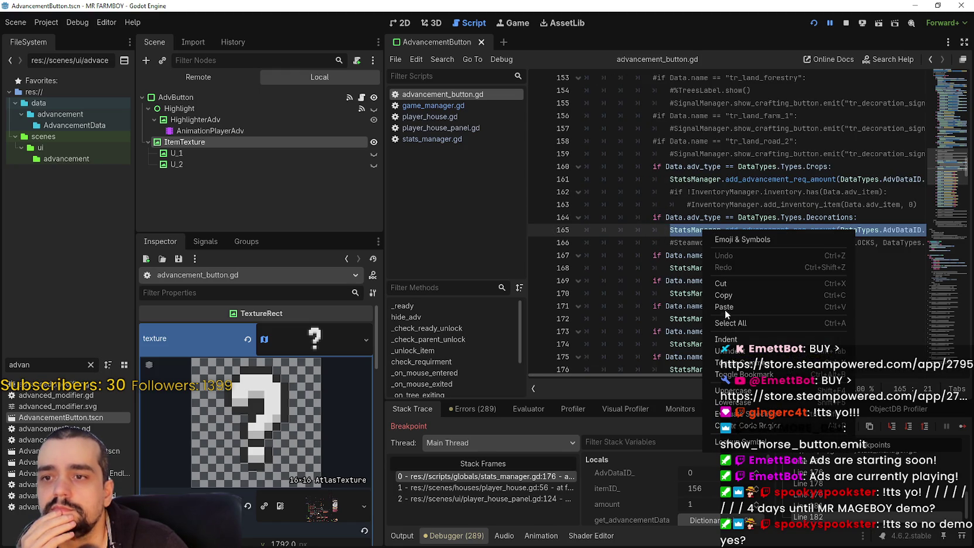
click(723, 295)
click(717, 242)
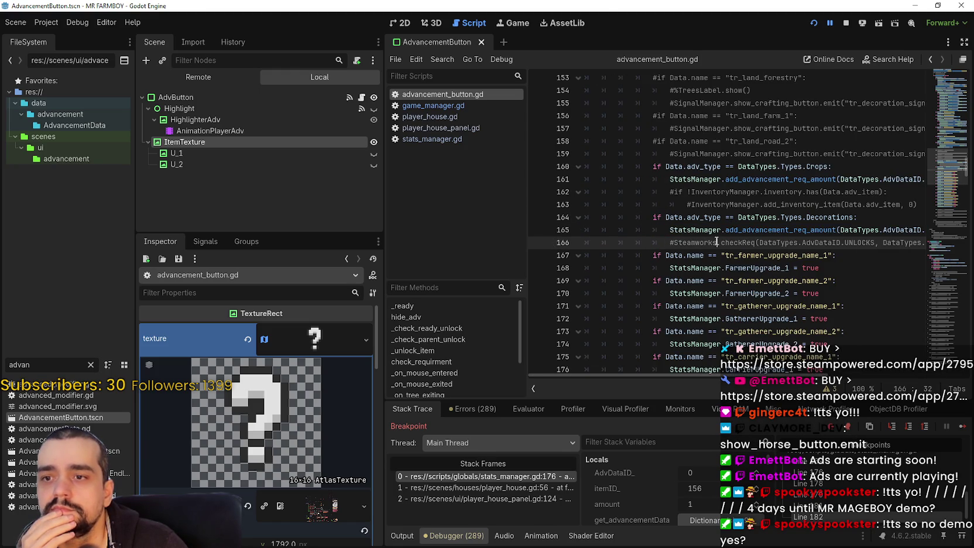
Step: Clear the file filter, open game_manager.gd and player_house.gd, and jump to paused line 56
click(91, 364)
click(454, 106)
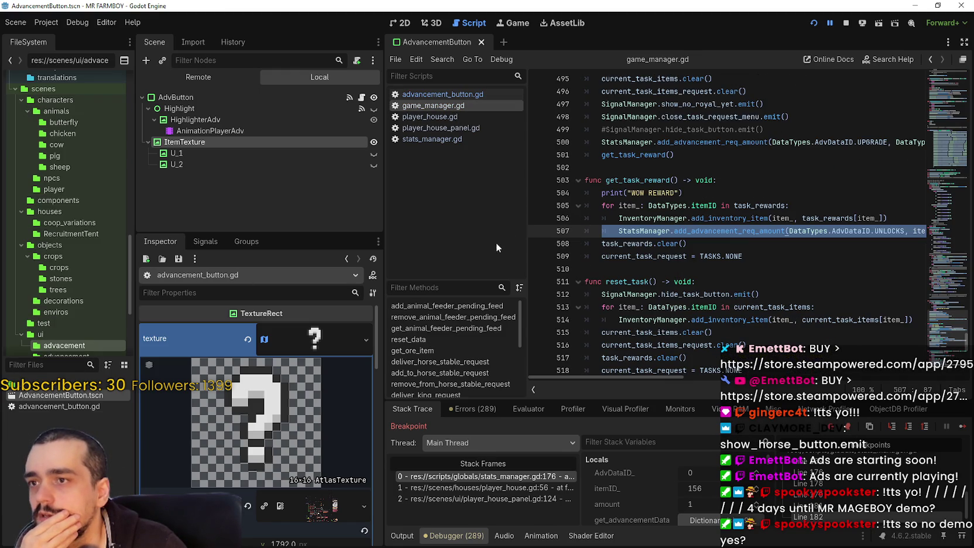
click(469, 119)
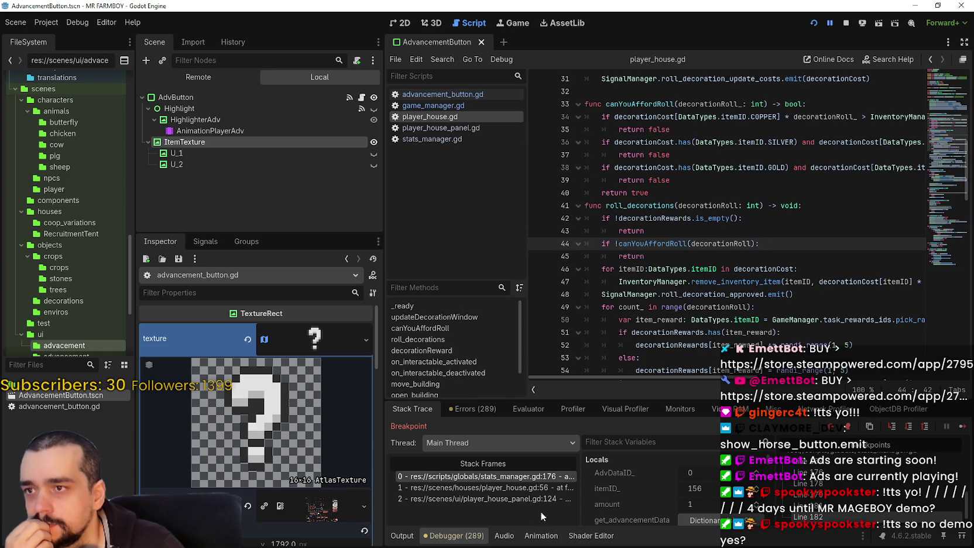
click(522, 486)
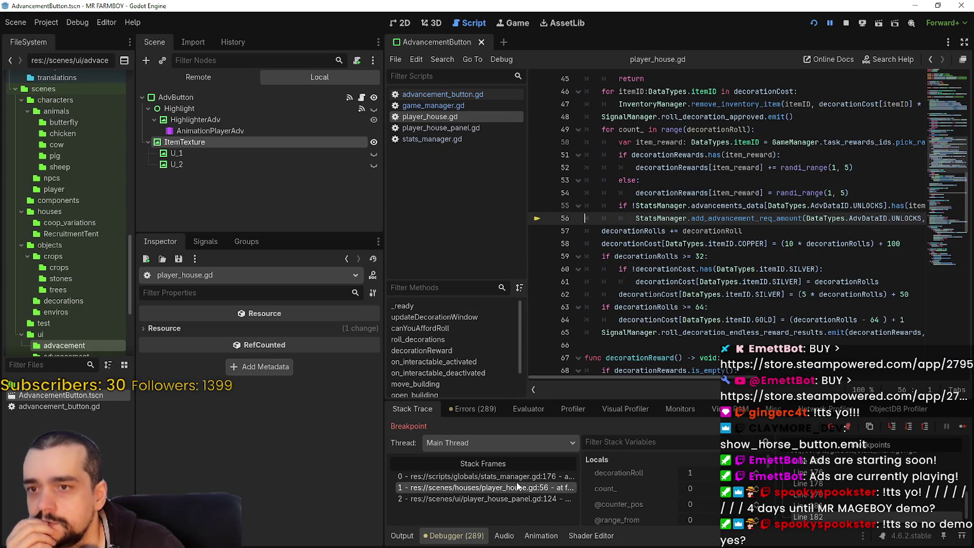
Step: Inspect the unlock check block around lines 171–176 at stats_manager.gd's paused line 176
click(512, 476)
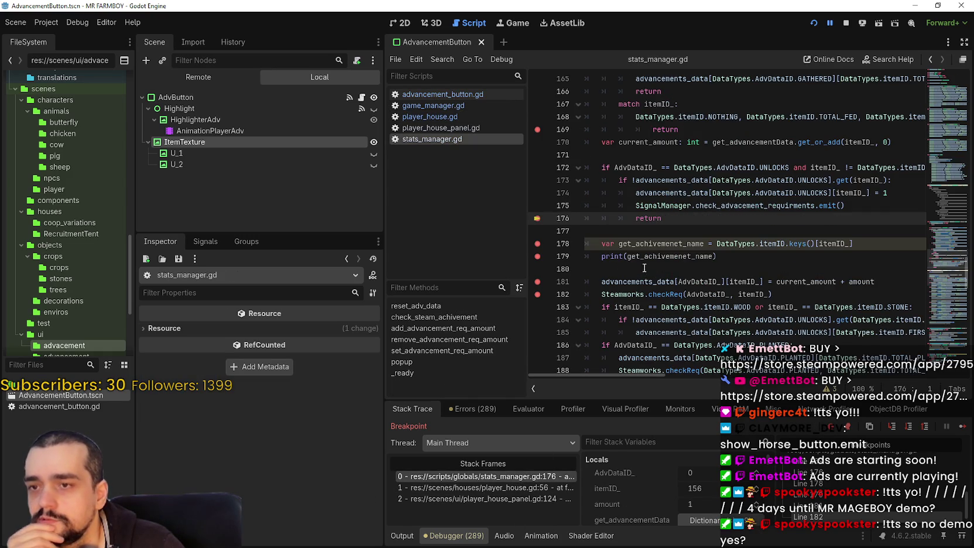
click(673, 205)
drag(891, 194, 585, 167)
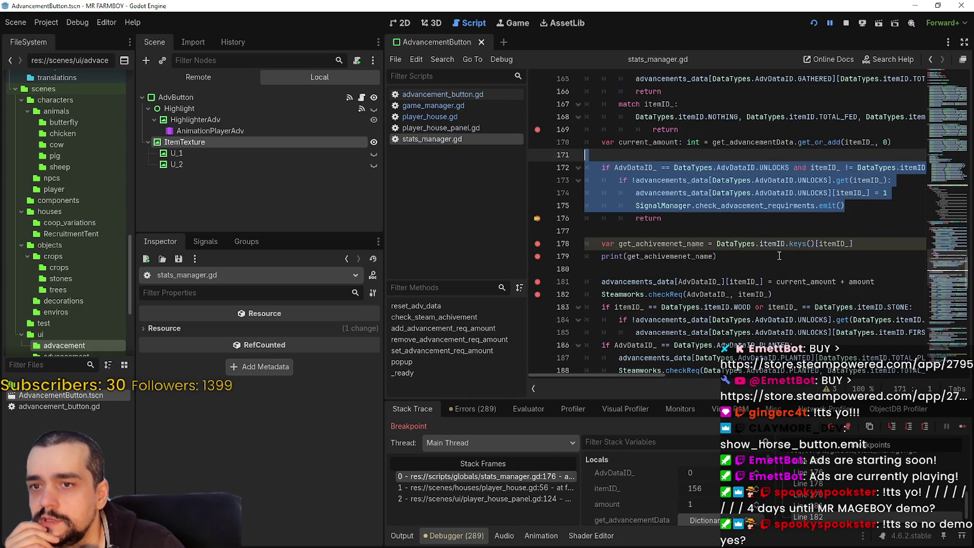
click(680, 218)
drag(862, 214, 603, 153)
click(850, 220)
mouse_move(849, 217)
mouse_down()
mouse_move(609, 165)
mouse_move(609, 141)
mouse_up()
click(660, 205)
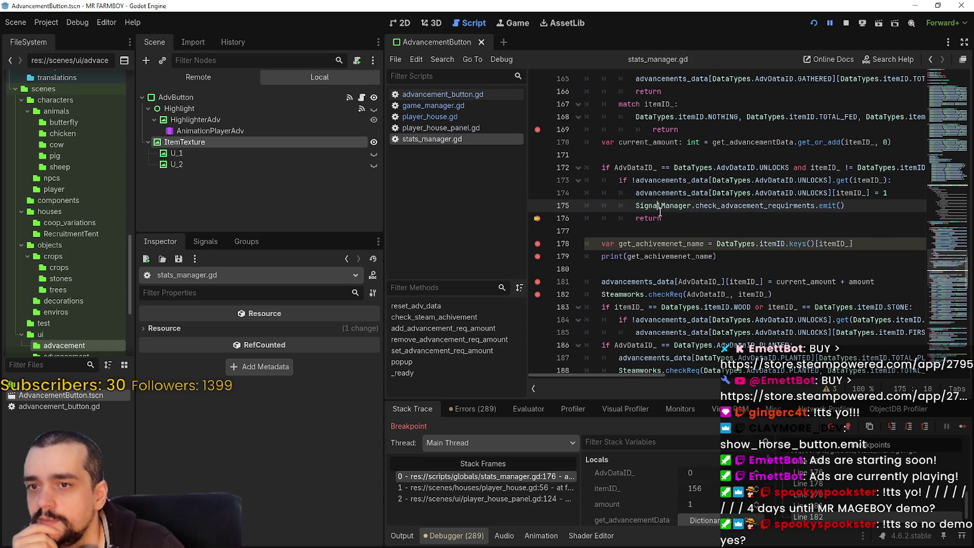
Step: Check the caller at player_house_panel.gd line 124, then review player_house.gd's reward unlock call on line 56
click(518, 499)
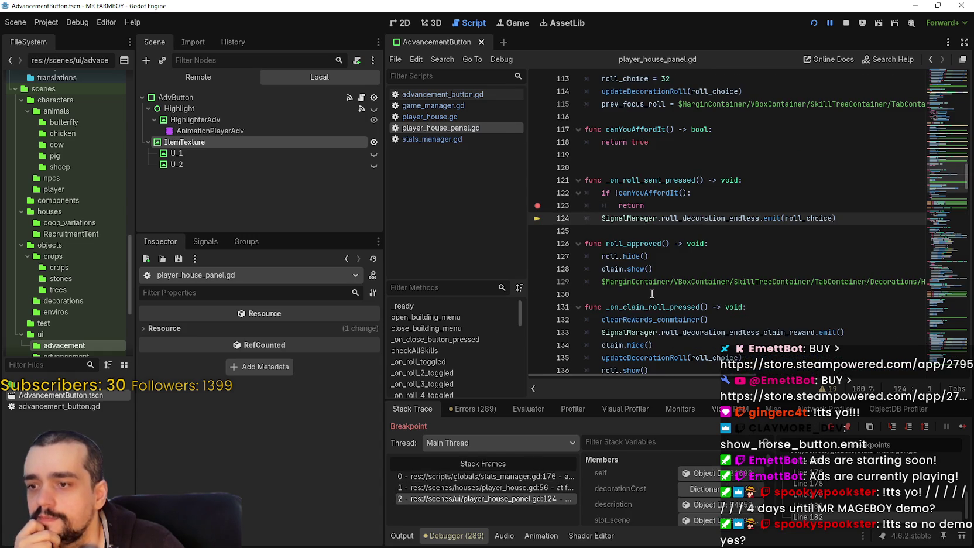
click(515, 488)
scroll(697, 268, up, 1)
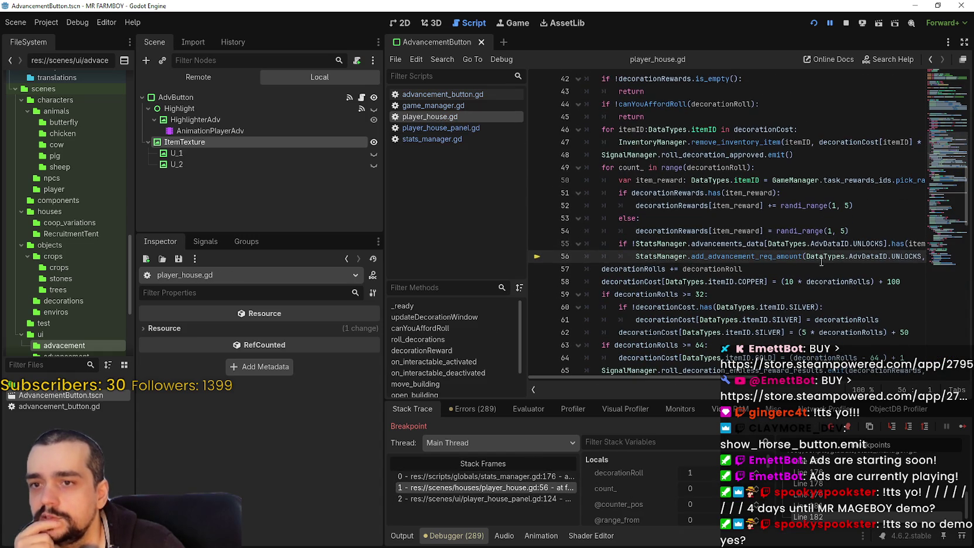
scroll(921, 255, right, 3)
click(860, 258)
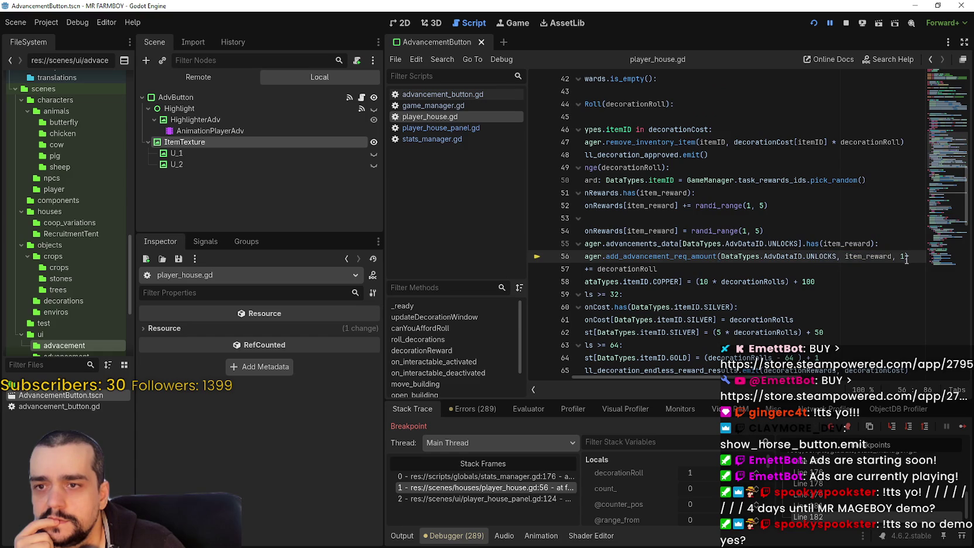
drag(908, 258, 693, 244)
click(692, 244)
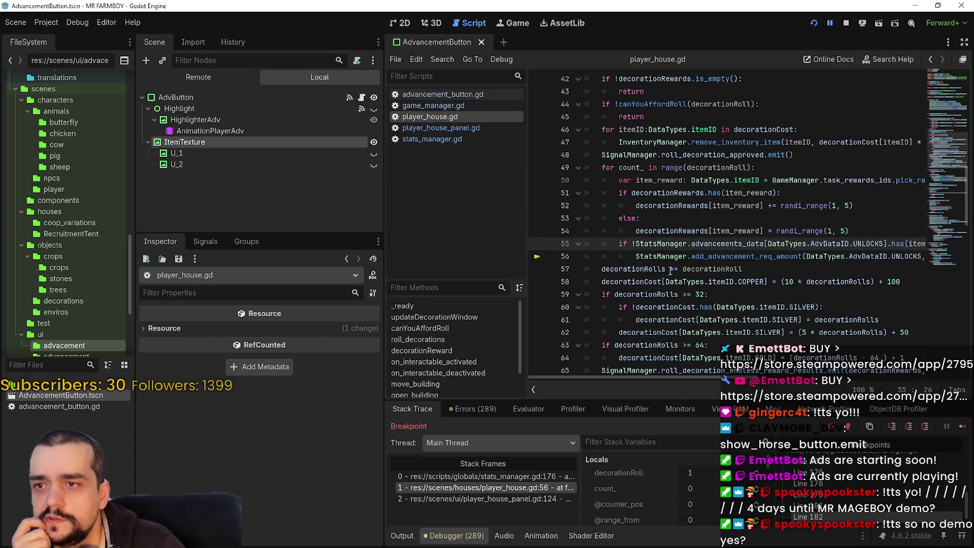
scroll(707, 377, right, 3)
scroll(708, 376, left, 3)
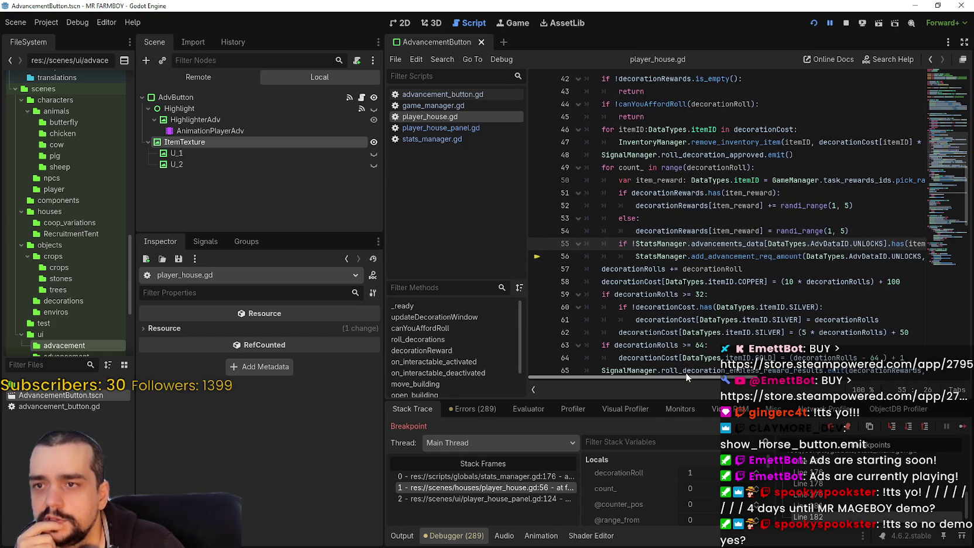
scroll(689, 335, down, 5)
scroll(689, 335, up, 5)
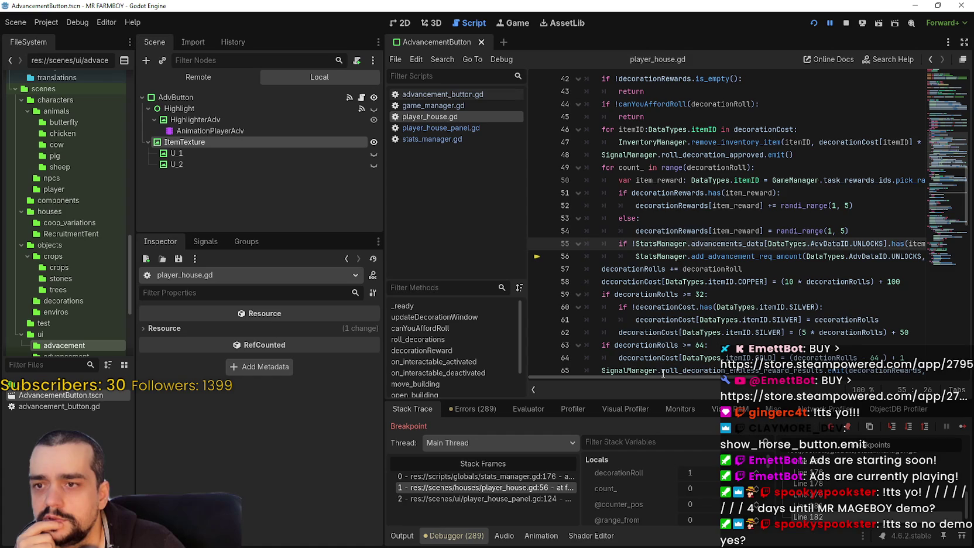
mouse_move(683, 375)
mouse_down()
mouse_move(724, 382)
mouse_move(683, 384)
mouse_move(715, 393)
mouse_move(649, 385)
mouse_move(759, 397)
mouse_move(674, 398)
mouse_move(743, 400)
mouse_up()
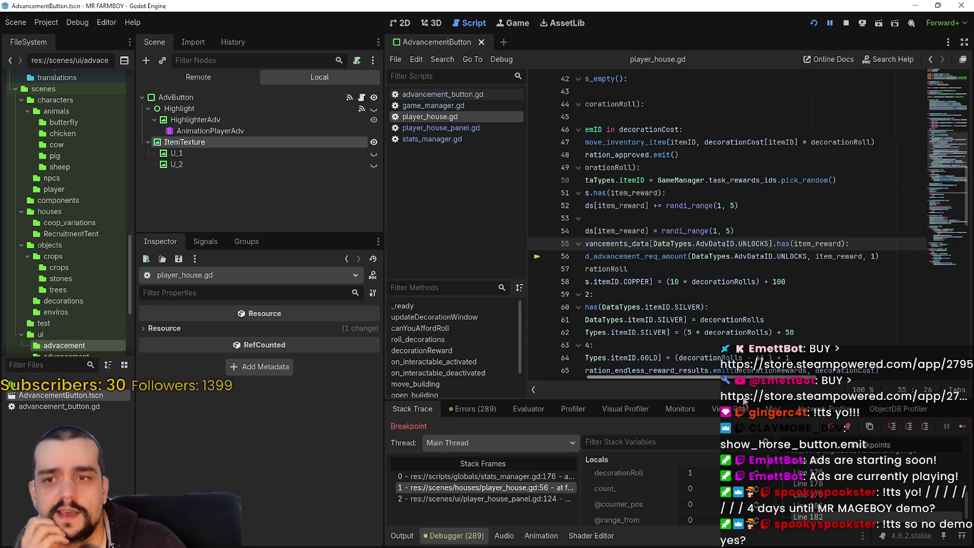
mouse_move(744, 401)
mouse_down()
mouse_move(657, 396)
mouse_move(768, 401)
mouse_up()
click(864, 256)
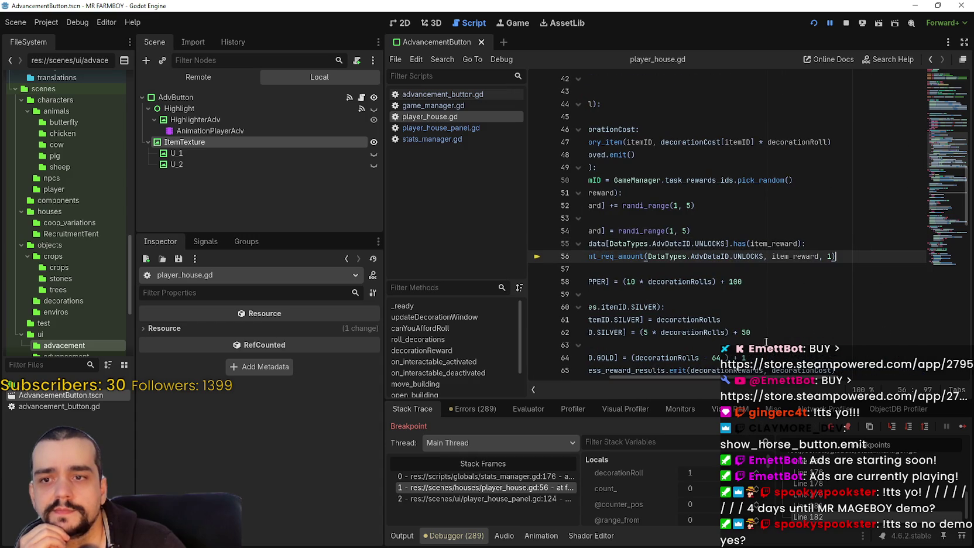
Step: Insert the DECORATIONS UNLOCKS add_advancement_req_amount call as line 57 and copy it
key(Return)
scroll(685, 279, left, 2)
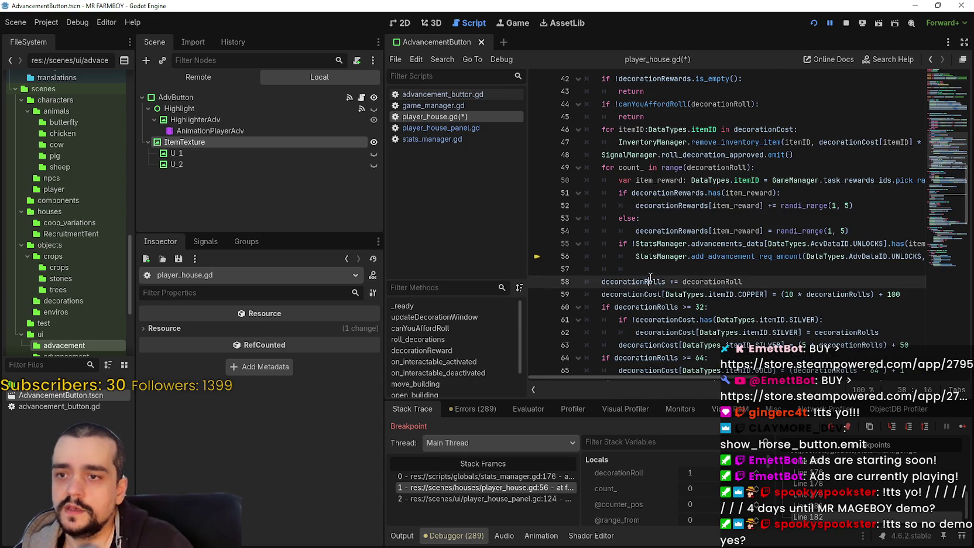
key(ctrl+v)
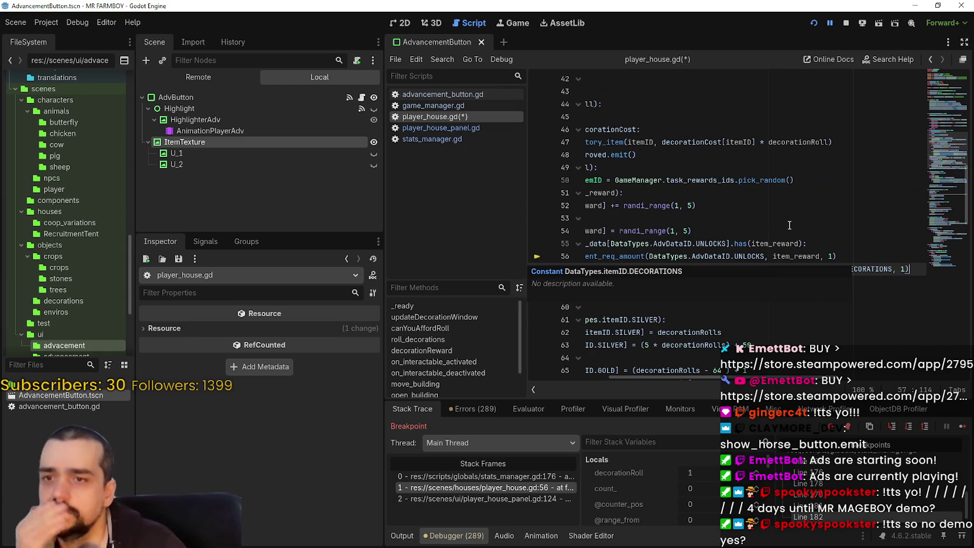
drag(863, 268, 773, 268)
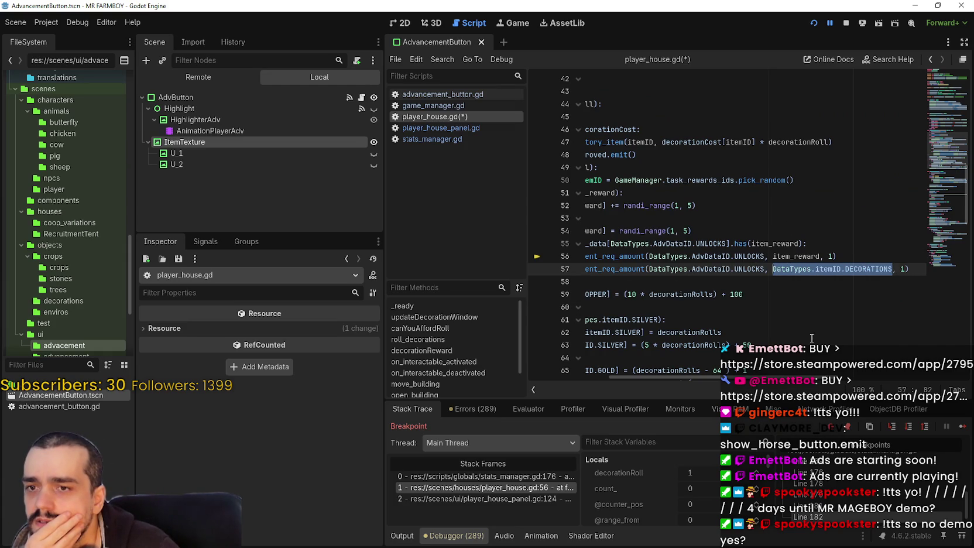
mouse_move(808, 377)
mouse_down()
mouse_move(833, 382)
mouse_move(679, 371)
mouse_move(839, 385)
mouse_move(725, 379)
mouse_up()
click(674, 282)
mouse_move(637, 269)
mouse_down()
mouse_move(928, 269)
mouse_move(913, 269)
mouse_up()
right_click(860, 266)
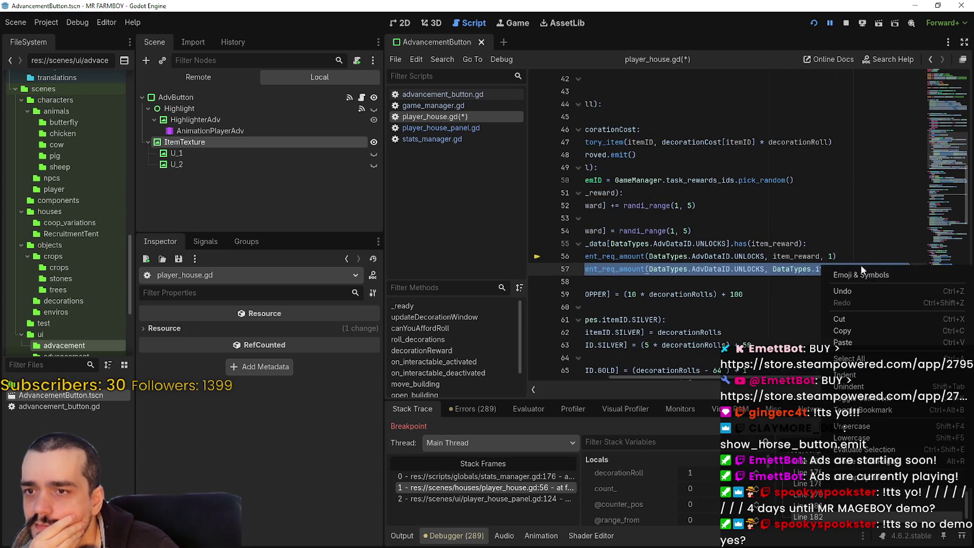
click(860, 327)
Step: Paste the same DECORATIONS unlock call as line 76 in decorationReward and save the script
scroll(664, 323, left, 5)
scroll(664, 324, down, 3)
scroll(665, 324, down, 2)
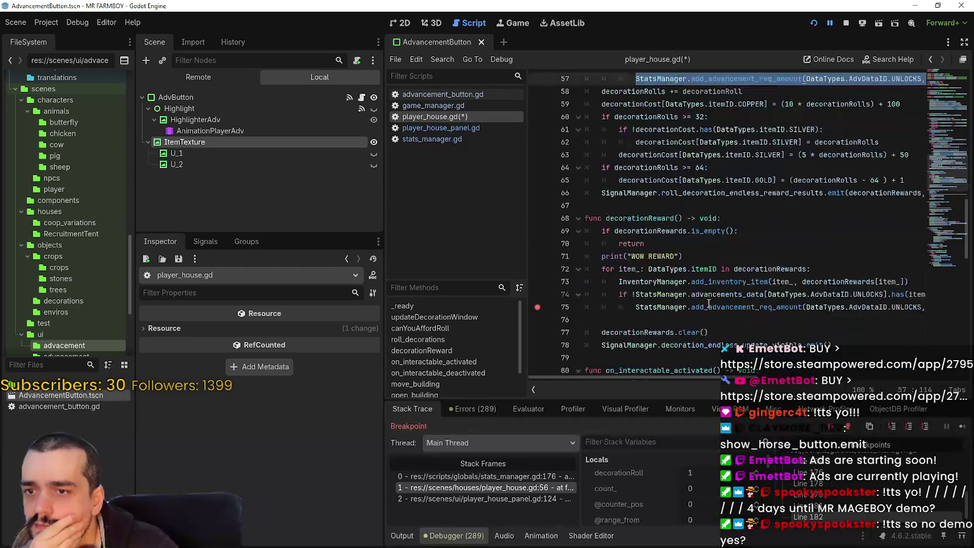
drag(873, 305, 927, 305)
click(913, 308)
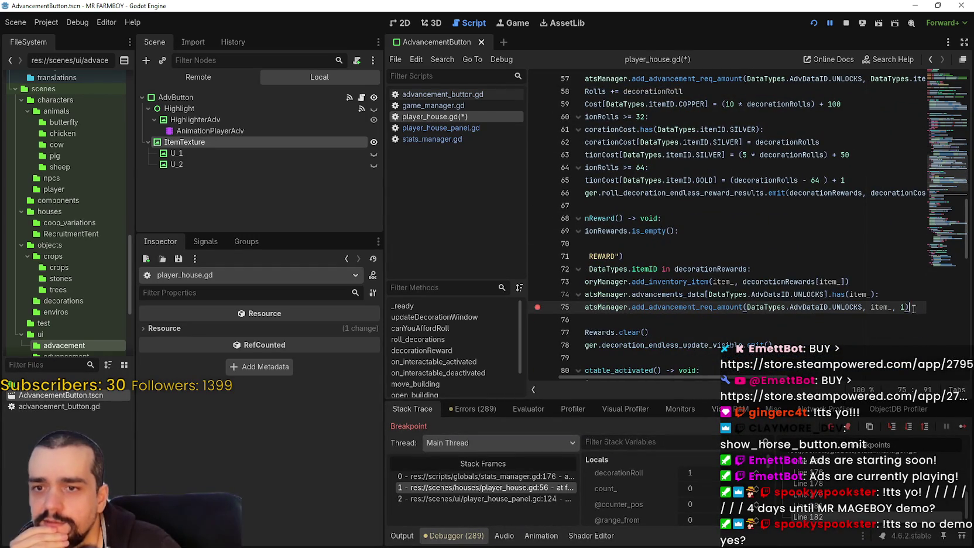
key(Return)
key(ctrl+v)
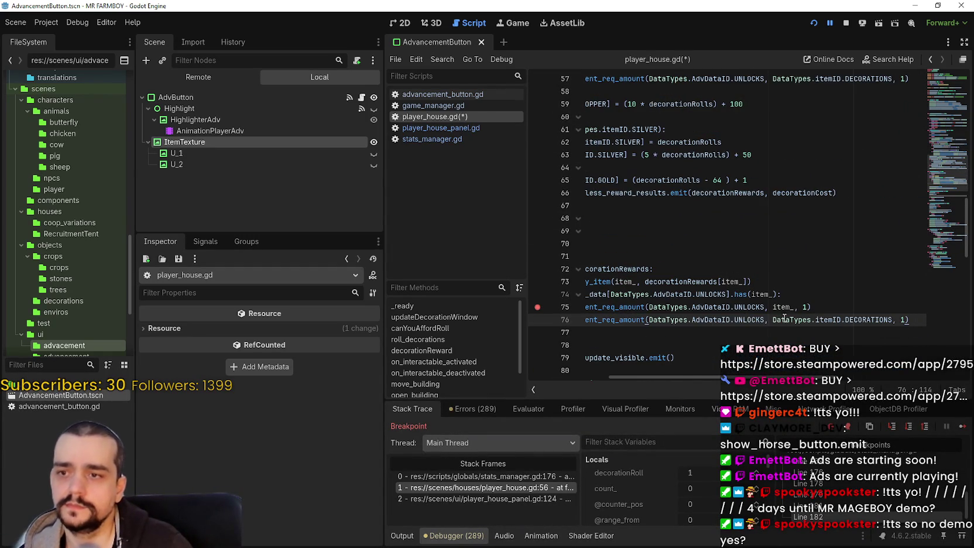
drag(784, 317, 490, 309)
click(701, 321)
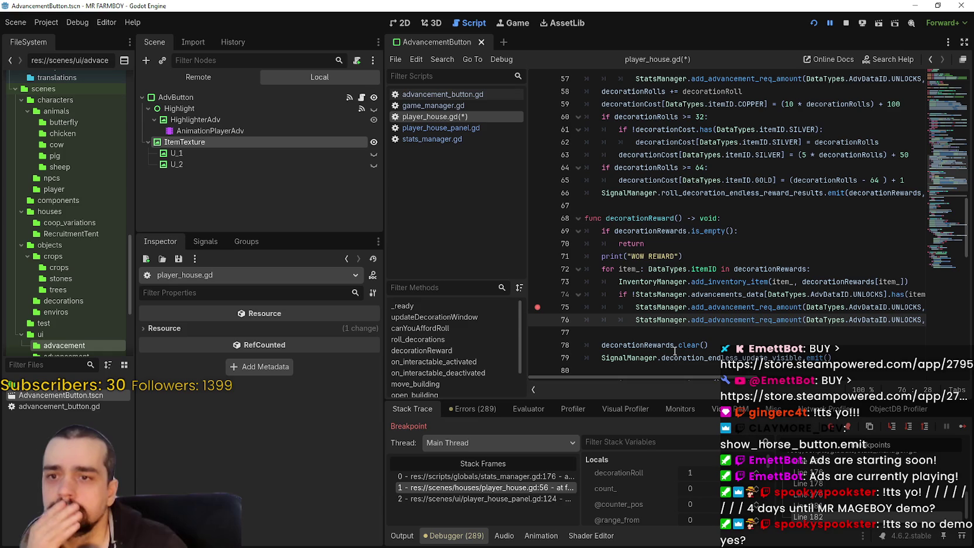
mouse_move(656, 375)
mouse_down()
mouse_move(711, 377)
mouse_move(636, 374)
mouse_up()
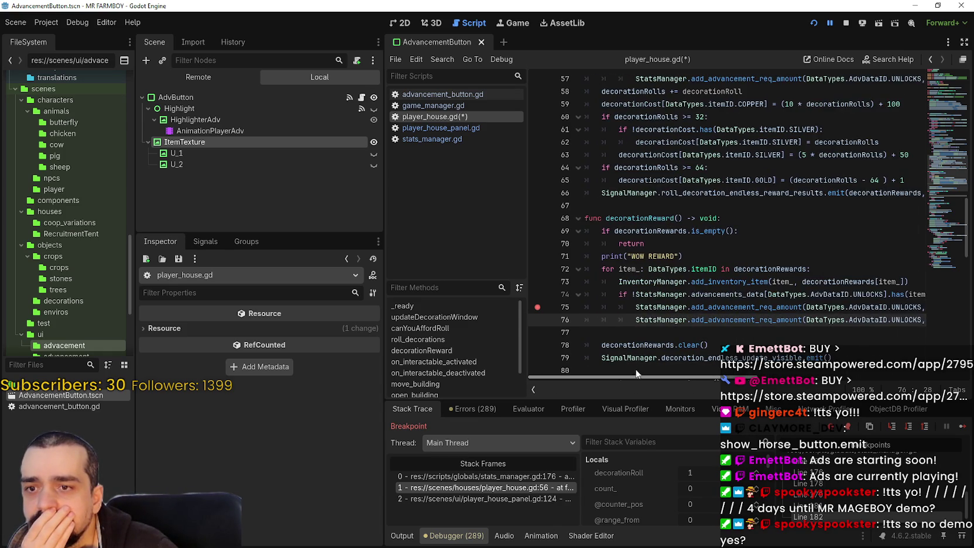
key(Down)
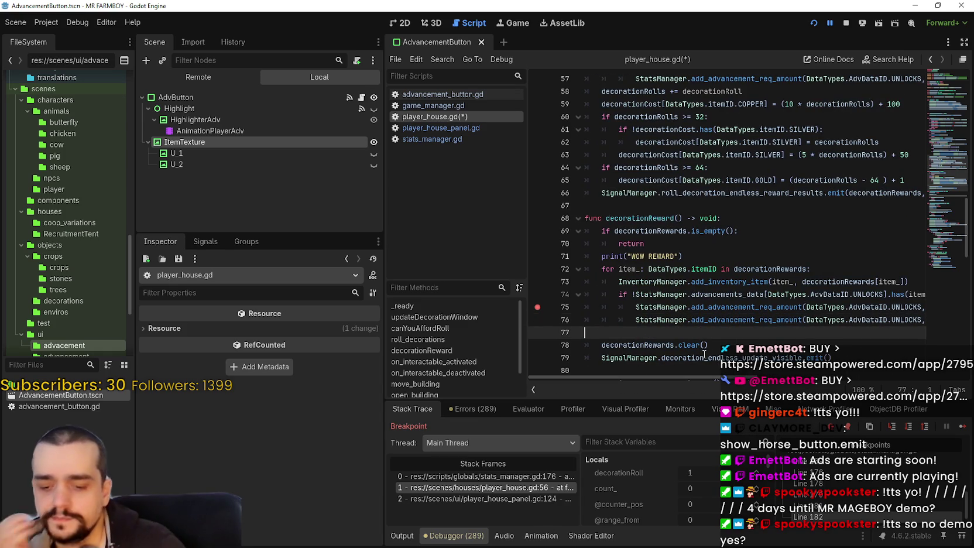
key(ctrl+s)
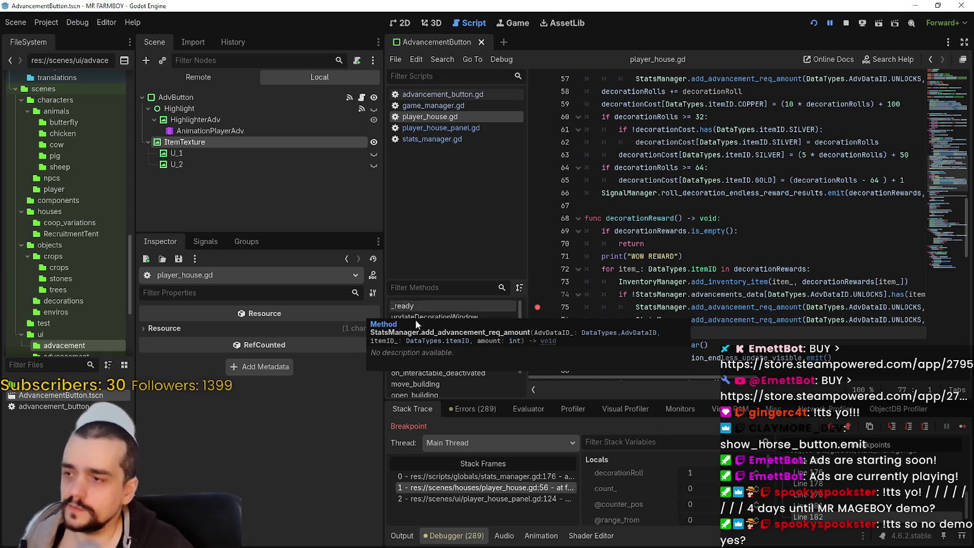
click(43, 369)
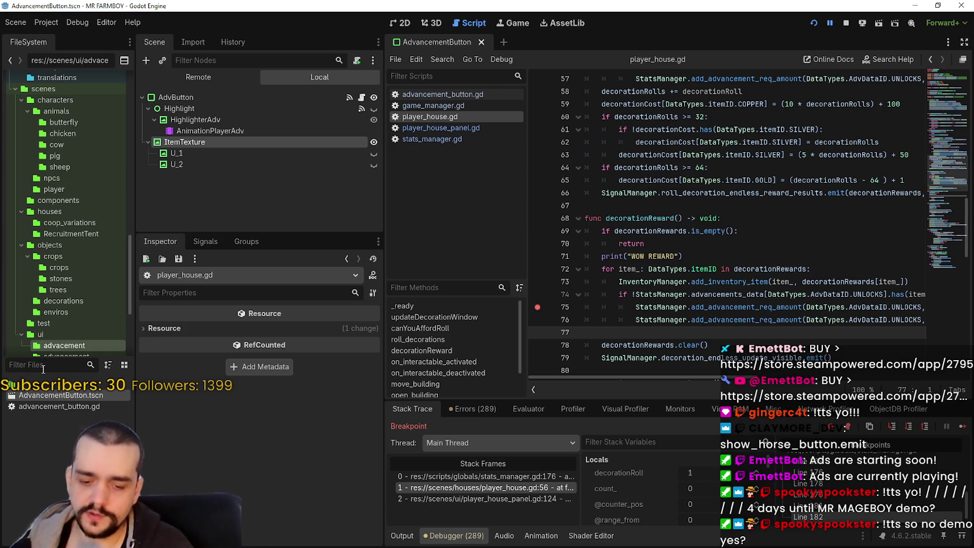
Step: Filter files for 'test', open the test_scene_everything scene, and select its root Game node
text(test)
double_click(78, 417)
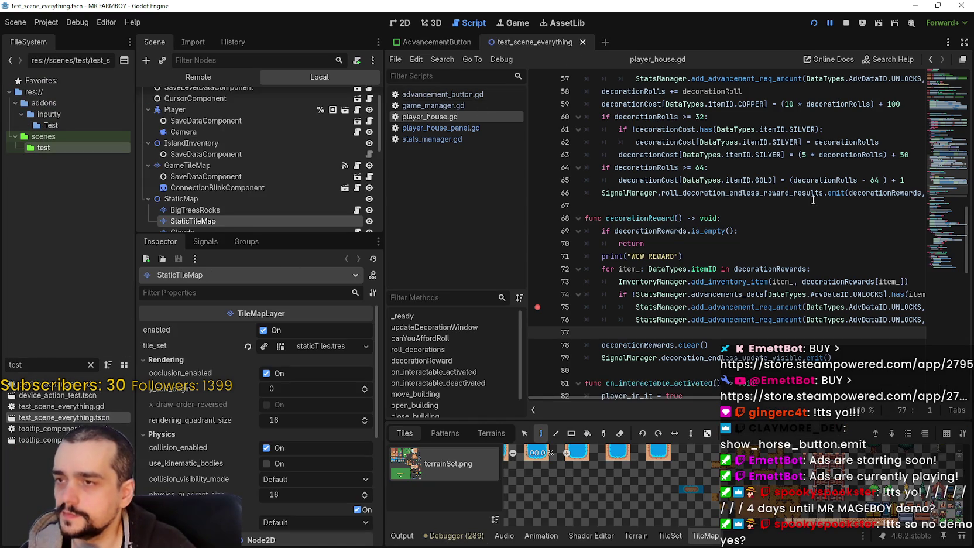
scroll(328, 111, up, 2)
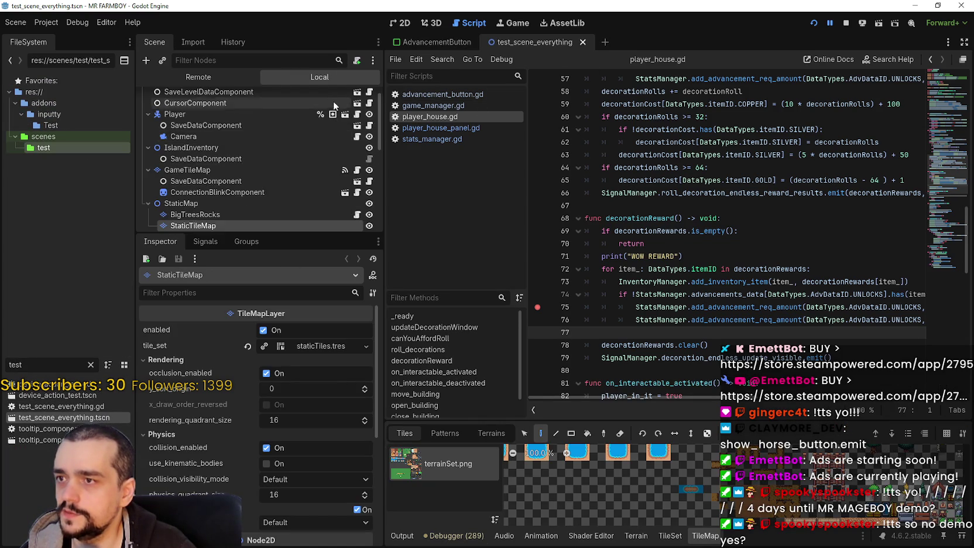
click(319, 97)
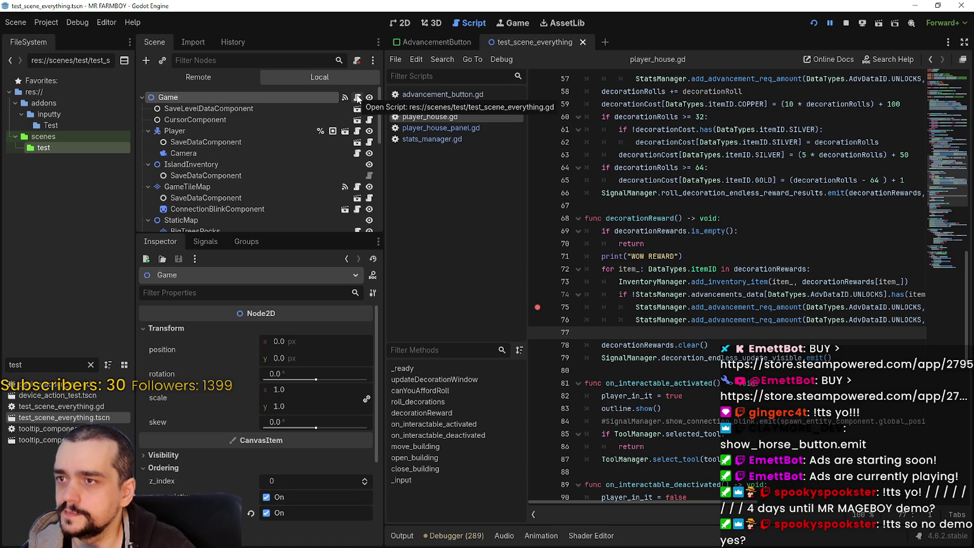
Step: Filter files for 'map', open the Third_Map scene, and read third_map_the_endless.gd down to line 34
double_click(15, 364)
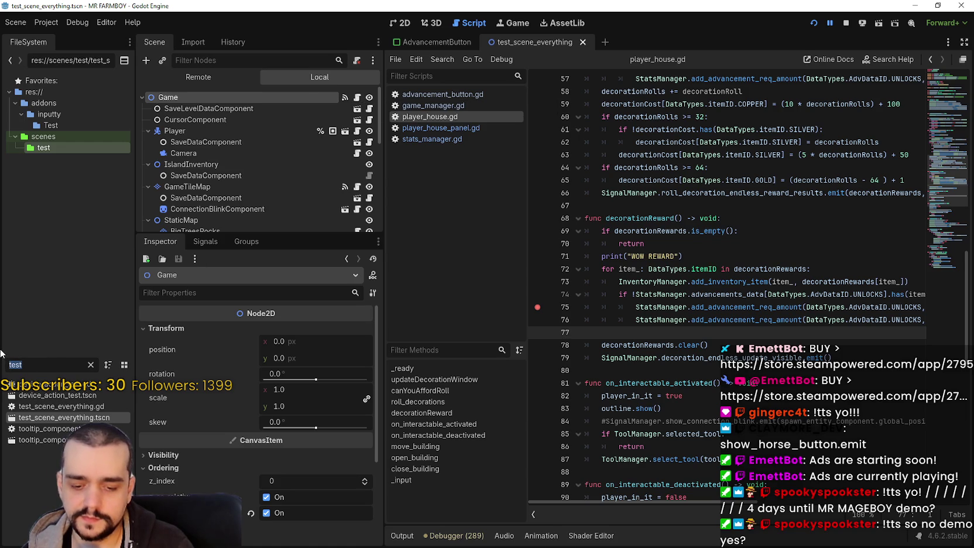
text(islan)
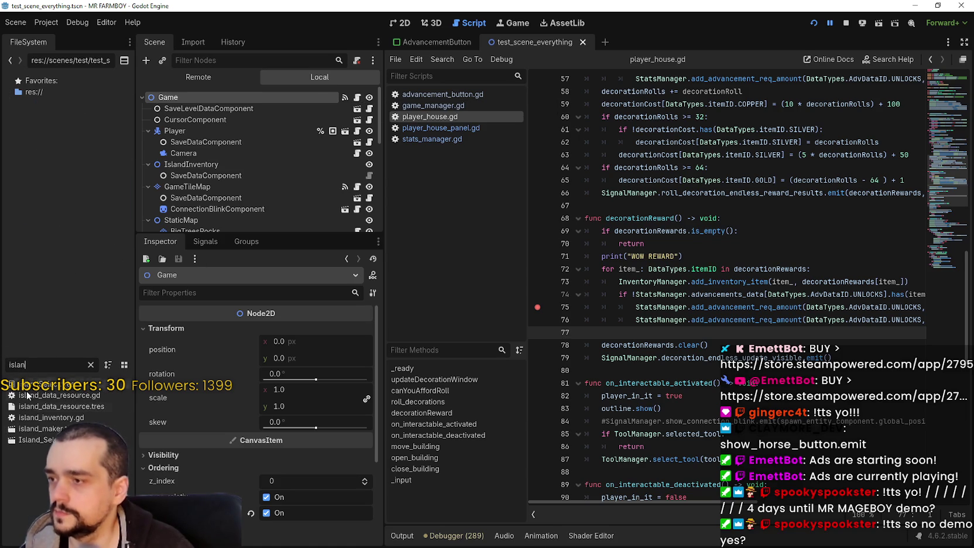
key(ctrl+a)
text(map)
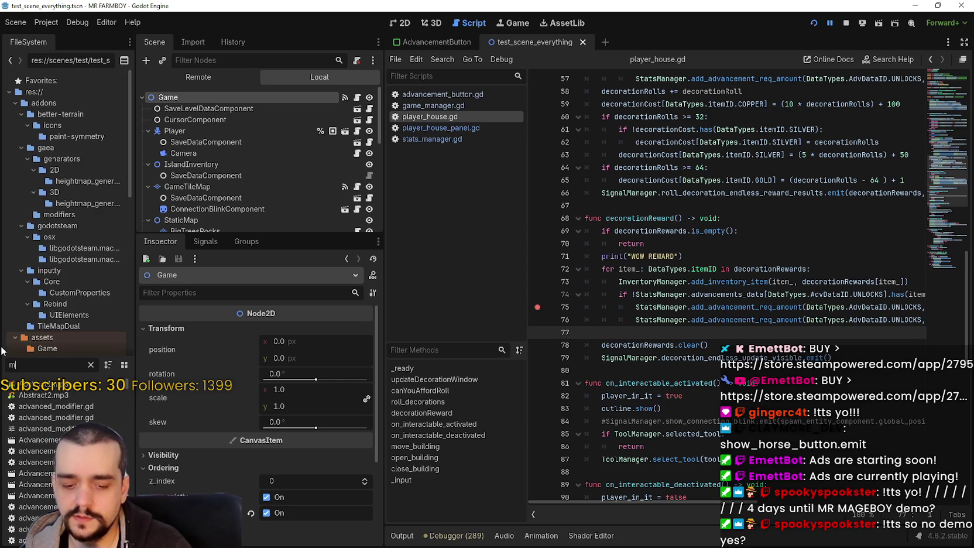
scroll(61, 407, down, 5)
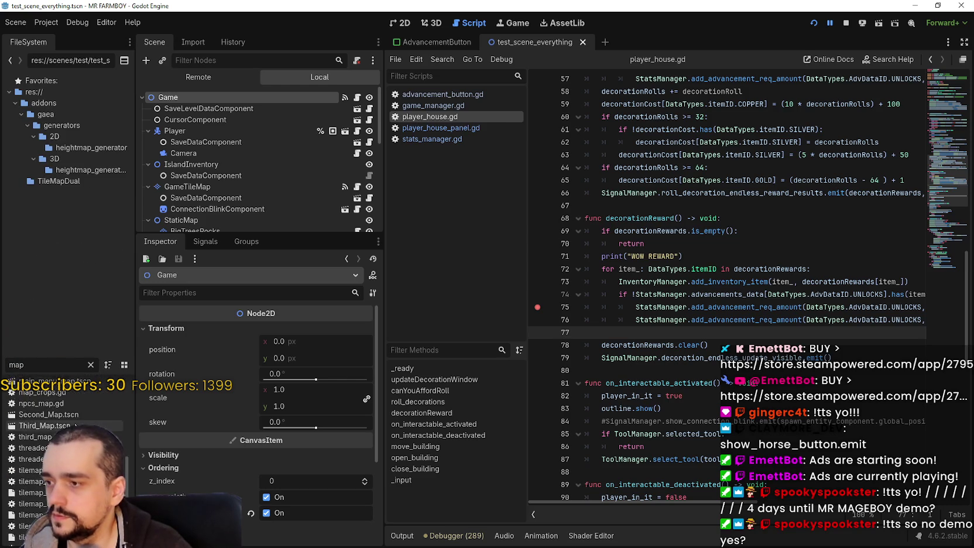
double_click(53, 384)
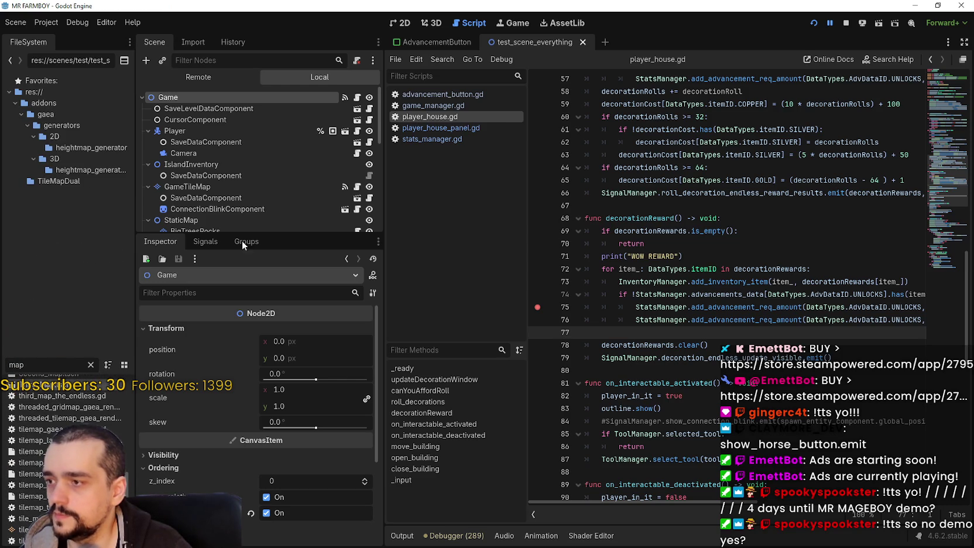
click(362, 100)
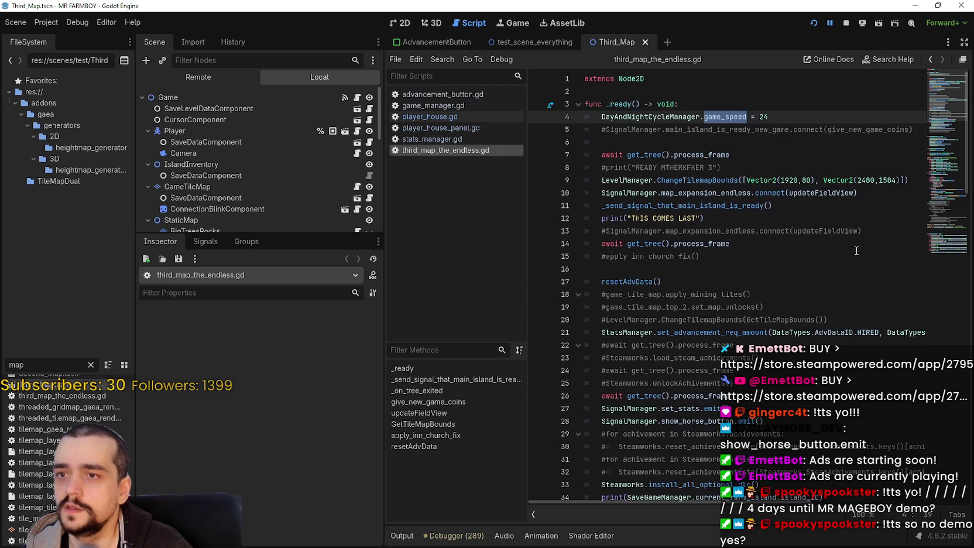
scroll(801, 305, down, 1)
scroll(801, 305, down, 2)
click(786, 332)
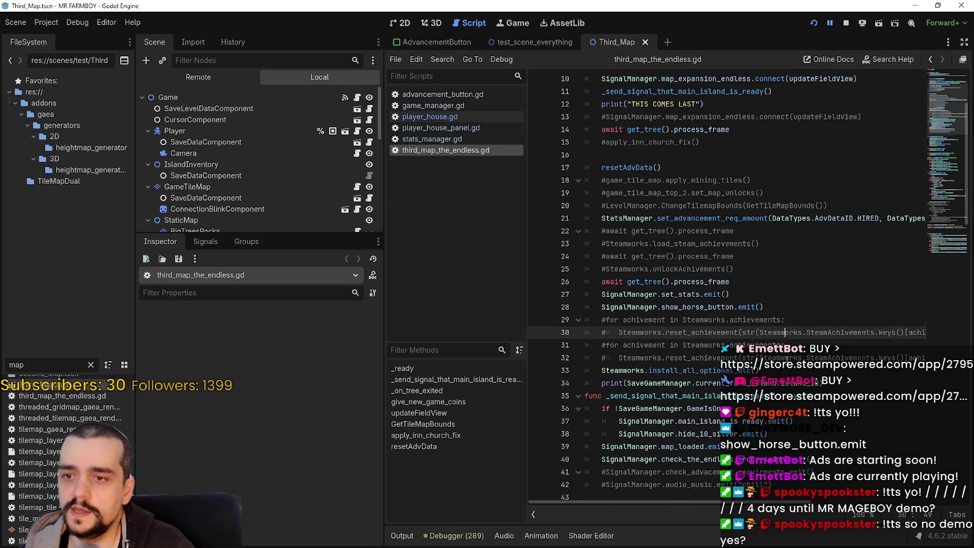
scroll(787, 332, down, 1)
click(749, 344)
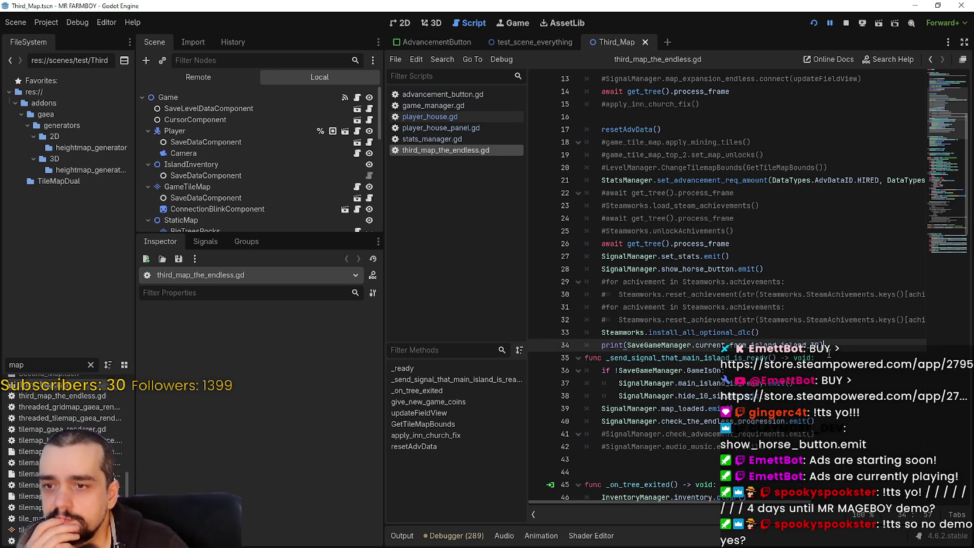
scroll(823, 347, down, 1)
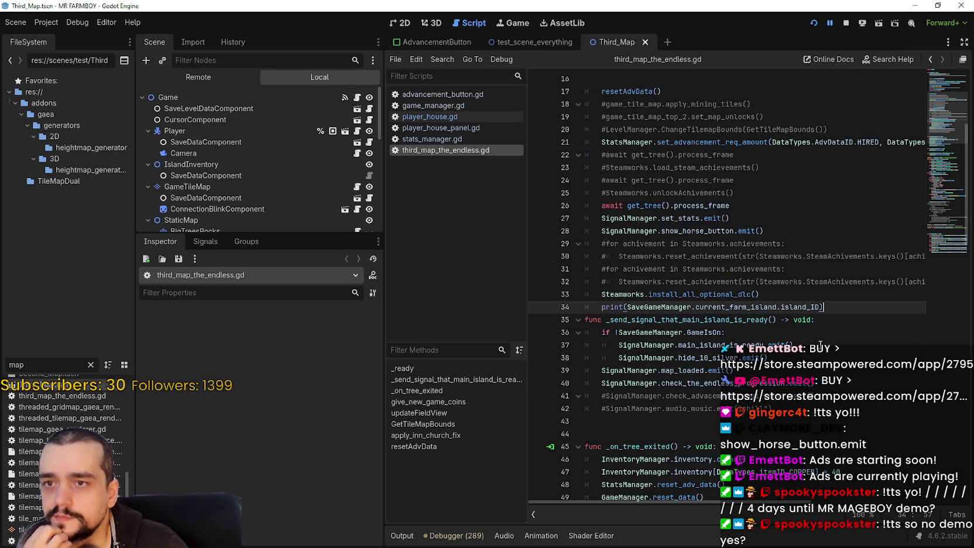
Step: Switch back to test_scene_everything and browse its test_scene_everything.gd script
click(532, 46)
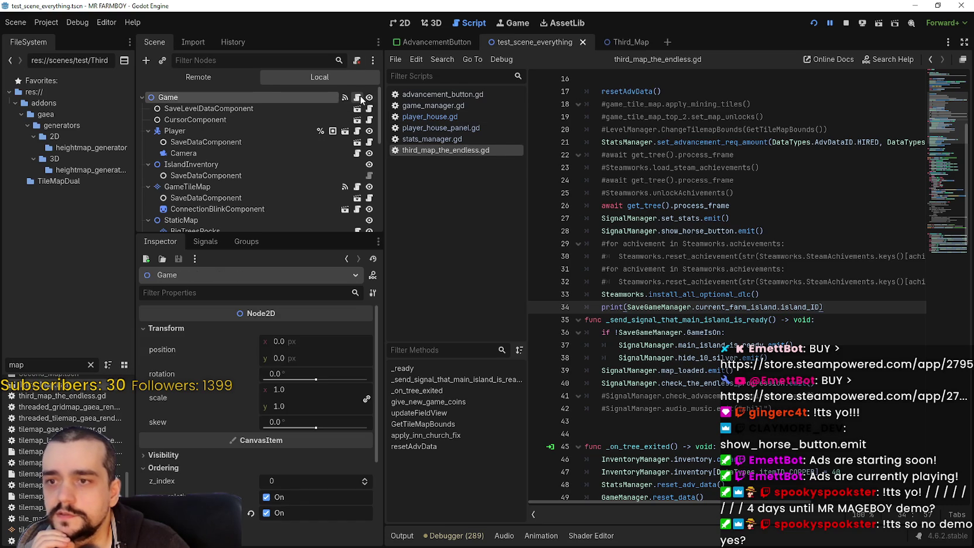
click(358, 97)
scroll(889, 362, up, 2)
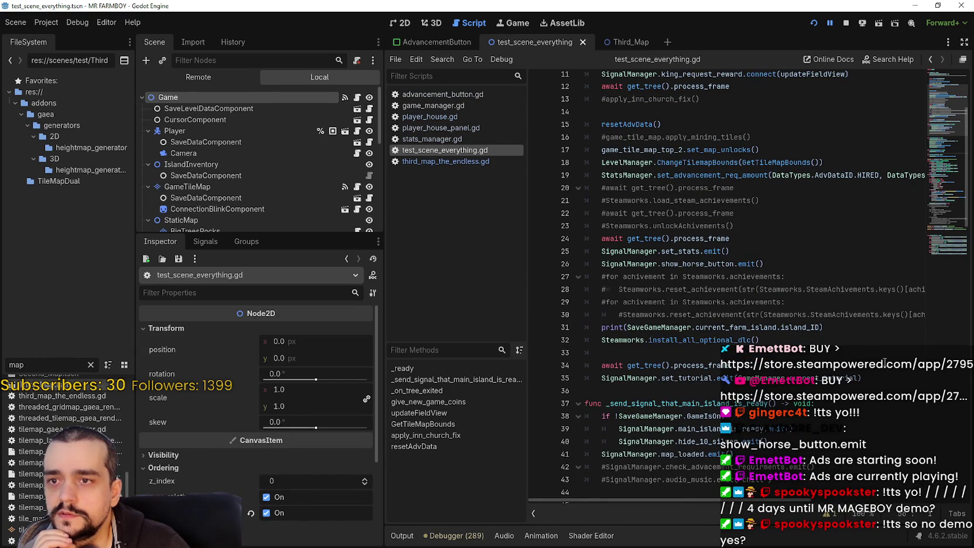
scroll(884, 362, up, 2)
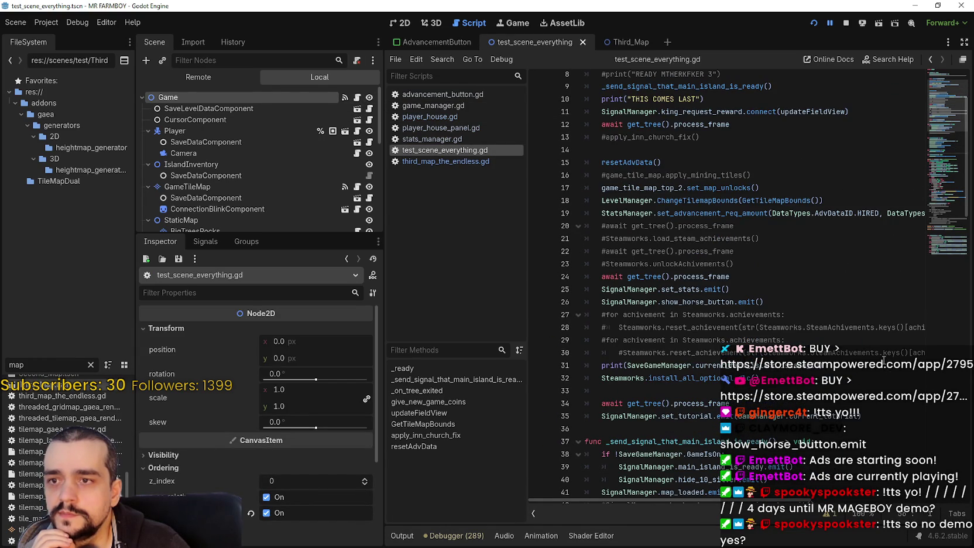
scroll(884, 360, up, 3)
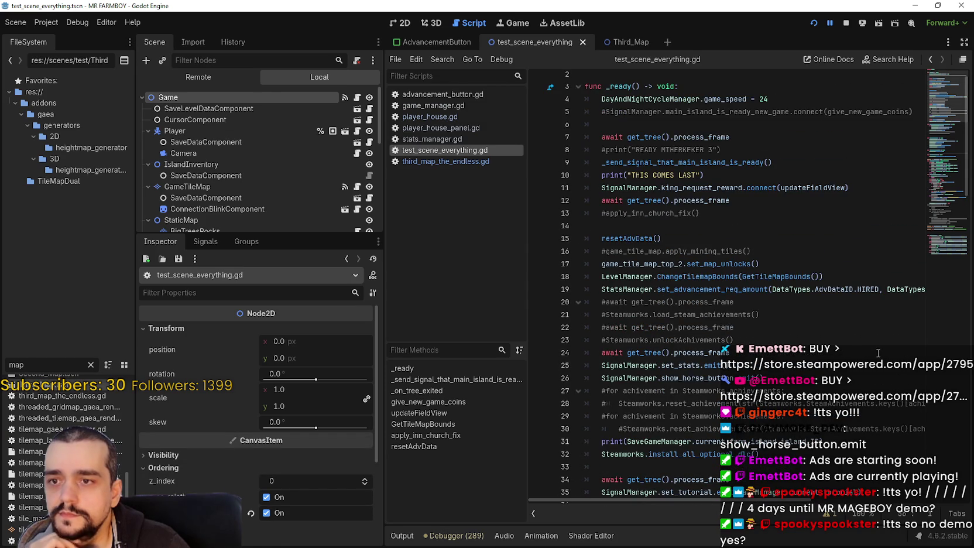
scroll(877, 351, down, 2)
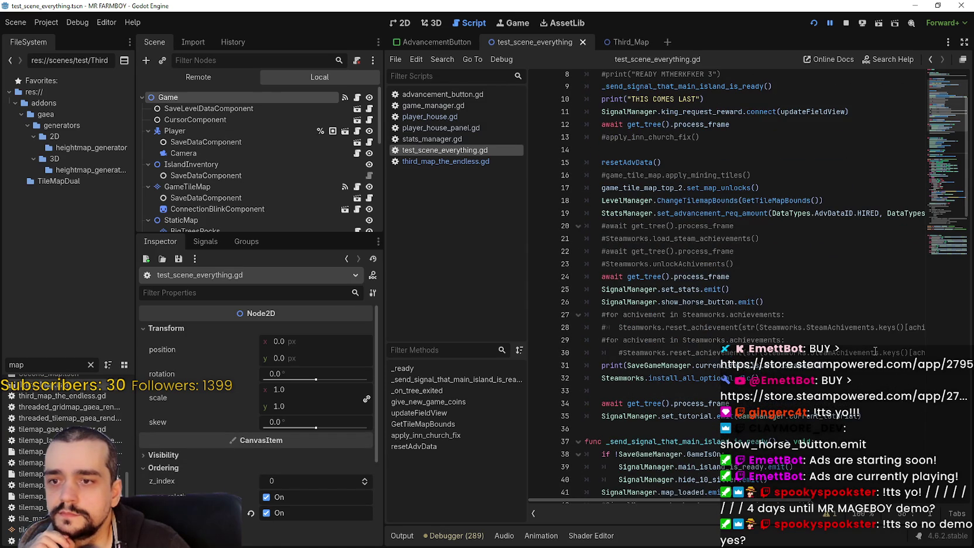
scroll(873, 349, down, 1)
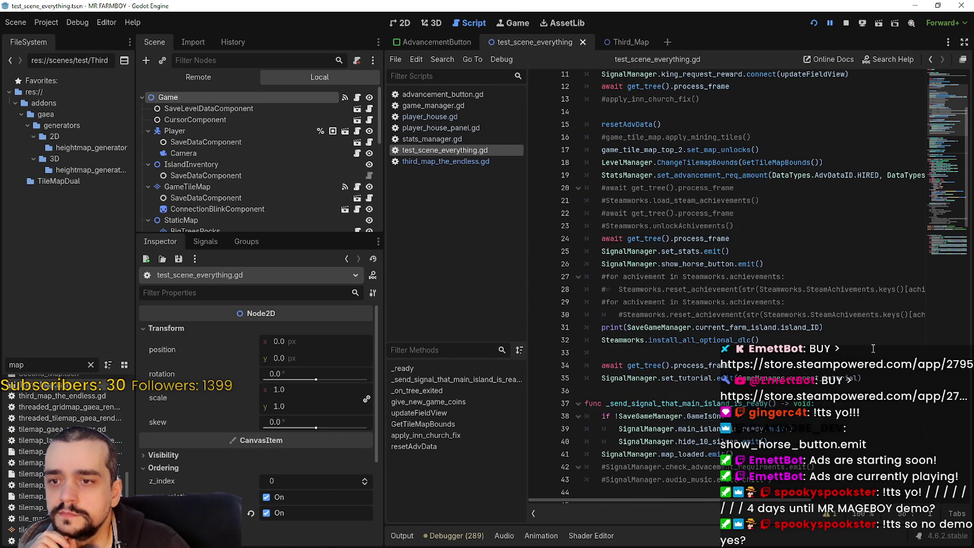
scroll(873, 349, up, 2)
Step: Return to the Third_Map scene, scroll its script to the top, and lower the game window
click(628, 44)
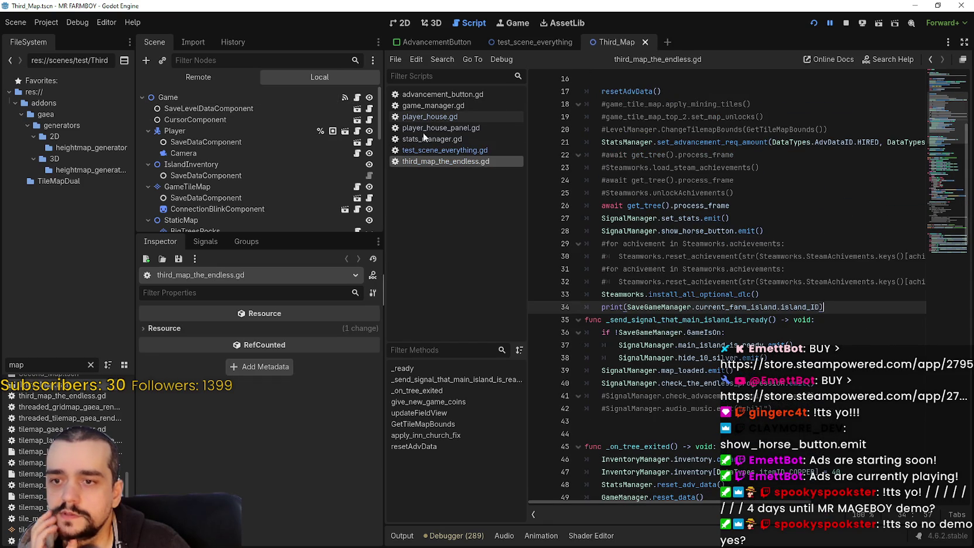
scroll(843, 373, up, 2)
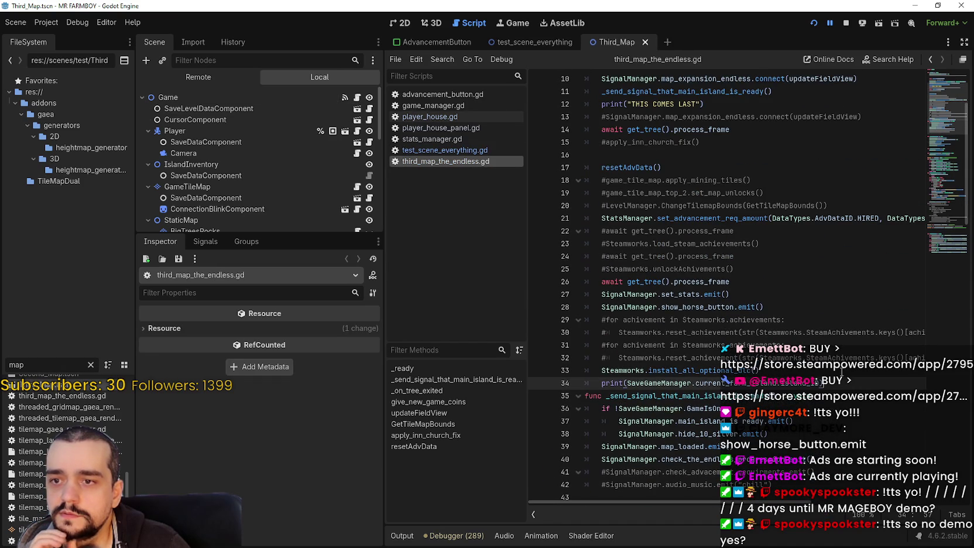
scroll(840, 371, up, 2)
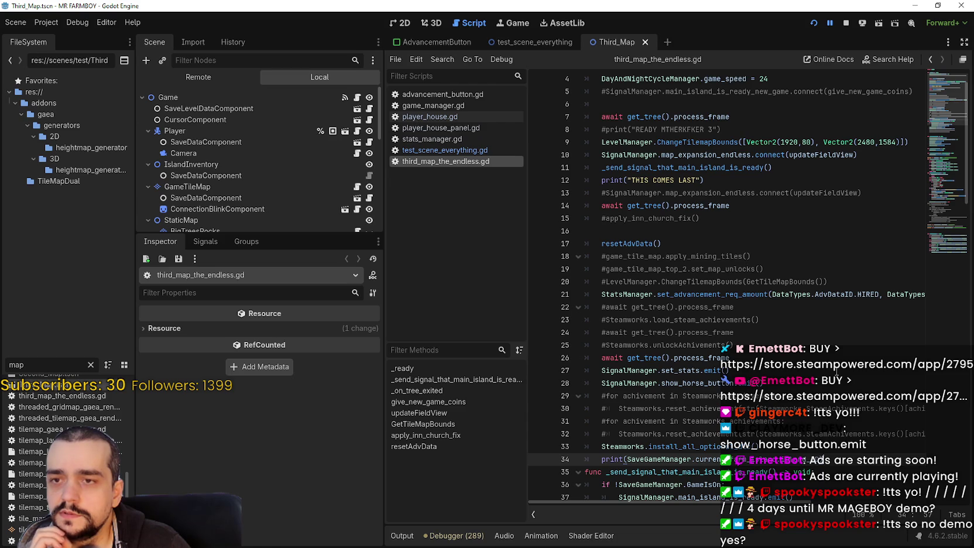
scroll(834, 370, up, 1)
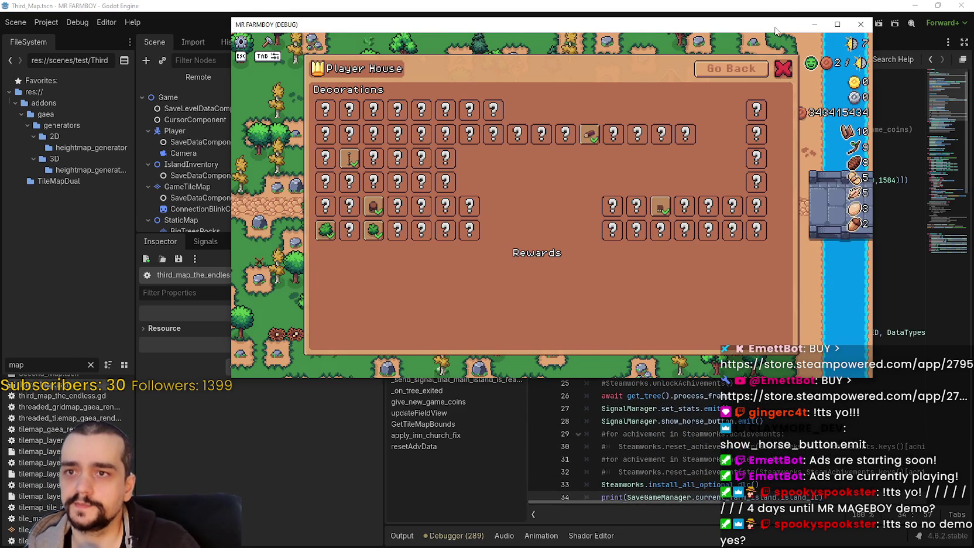
drag(776, 30, 769, 104)
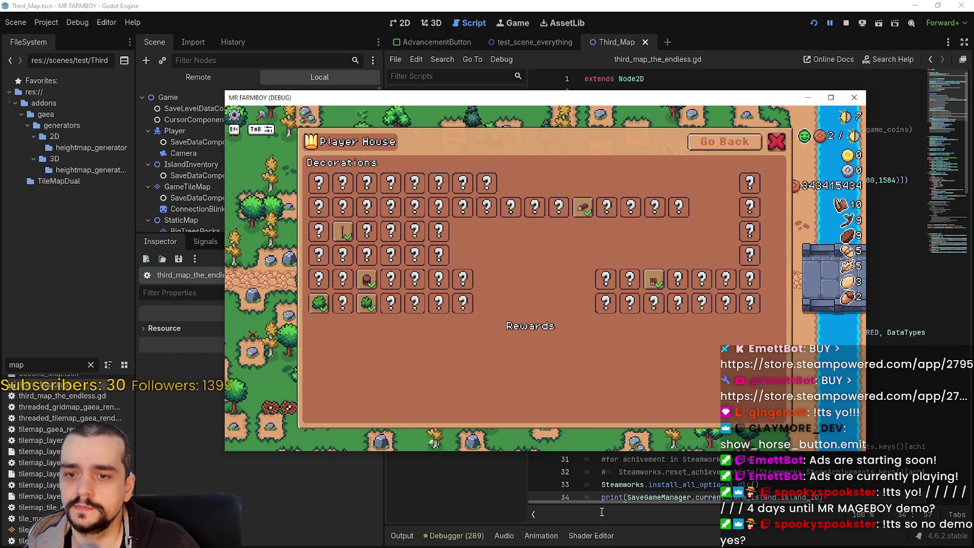
Step: In the Debugger, inspect the stats_manager.gd, player_house.gd and player_house_panel.gd stack frames, saving each
click(617, 472)
click(433, 536)
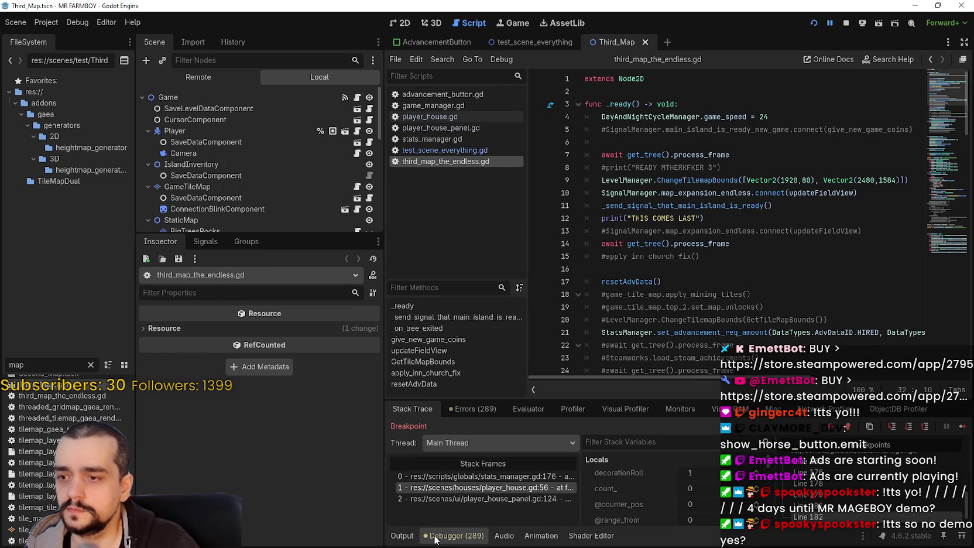
click(497, 476)
click(752, 234)
key(ctrl+s)
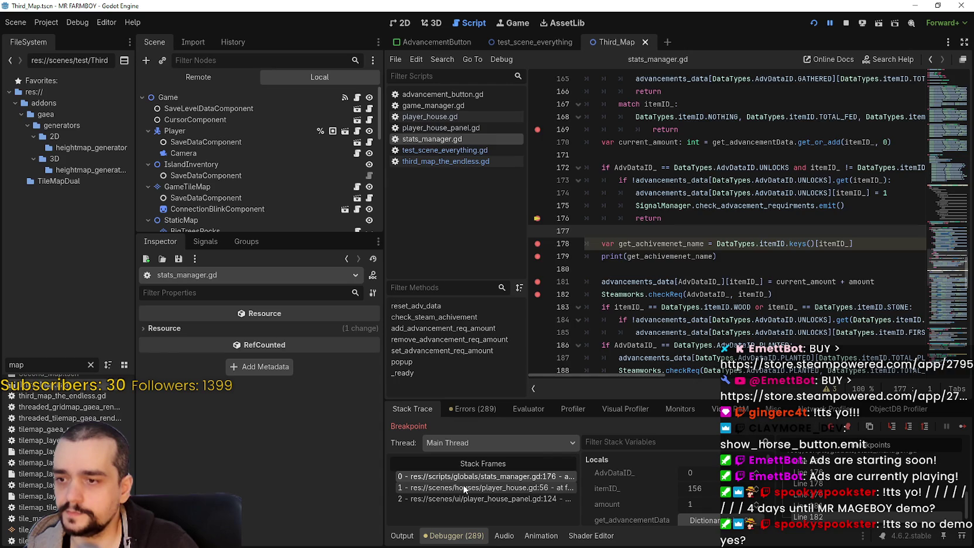
click(463, 487)
click(756, 240)
key(ctrl+s)
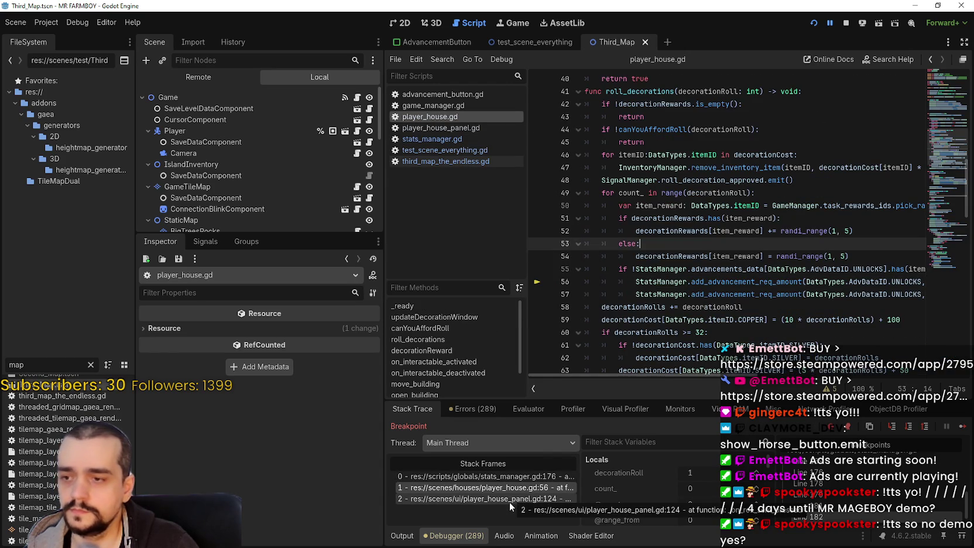
click(486, 499)
key(ctrl+s)
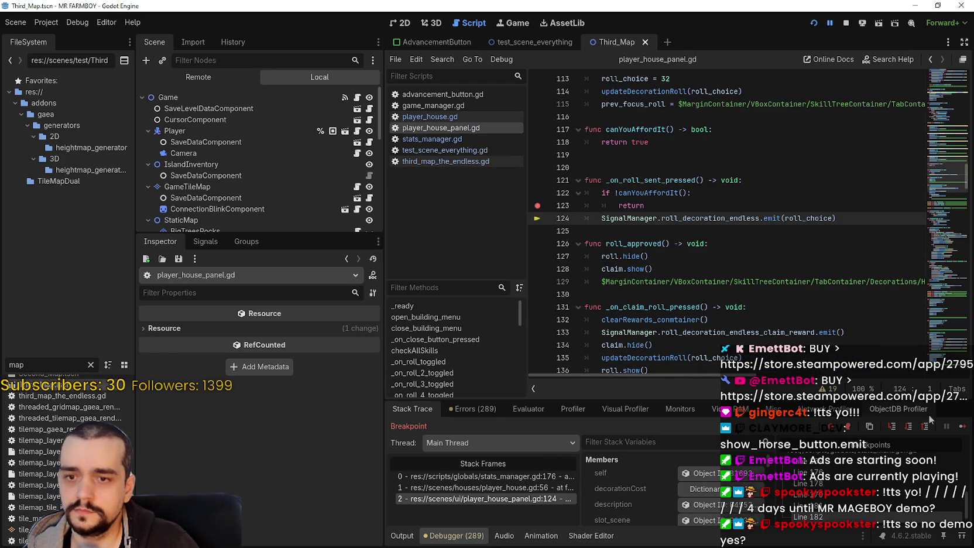
Step: Resume the game, claim the rolled decoration reward, and roll a new decoration
click(962, 426)
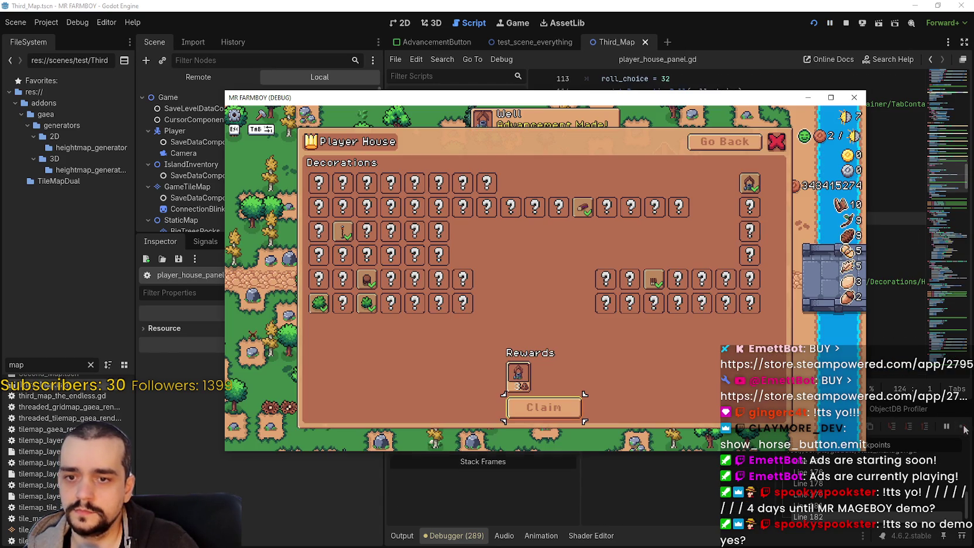
click(551, 420)
click(520, 404)
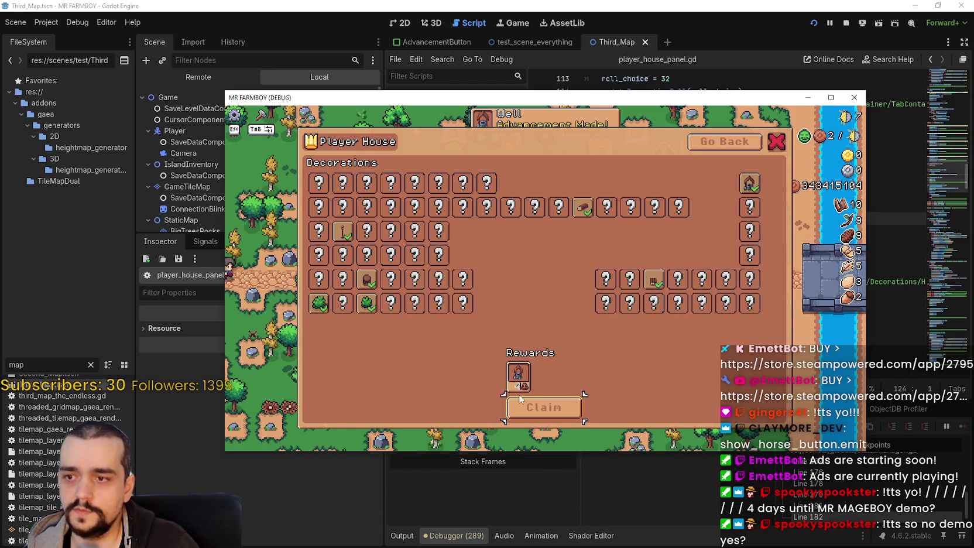
click(544, 408)
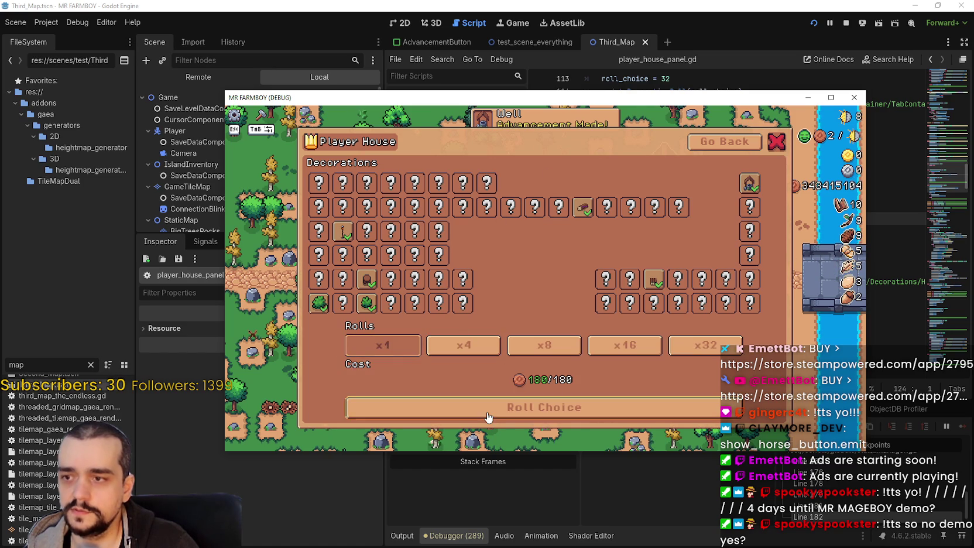
click(492, 410)
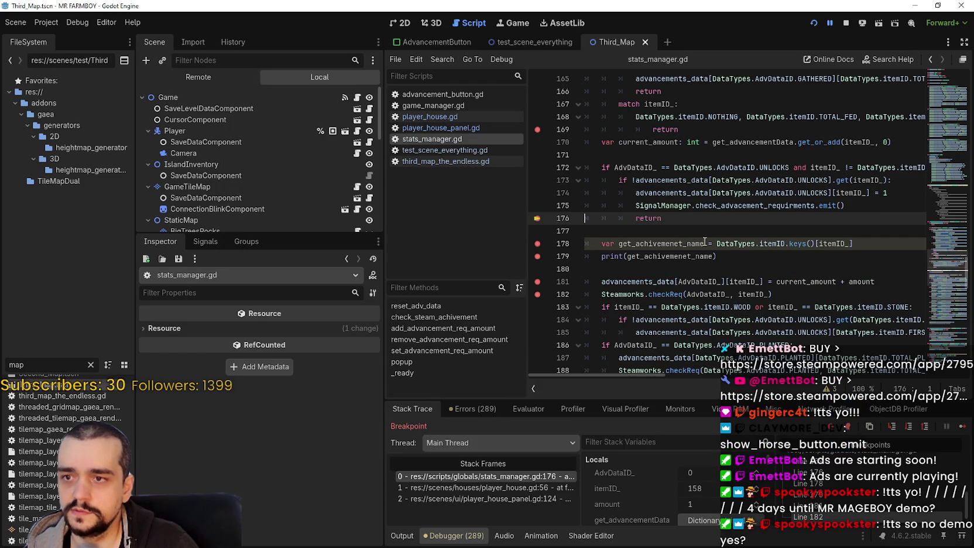
Step: Continue past each stats_manager.gd breakpoint until the game runs again
click(962, 428)
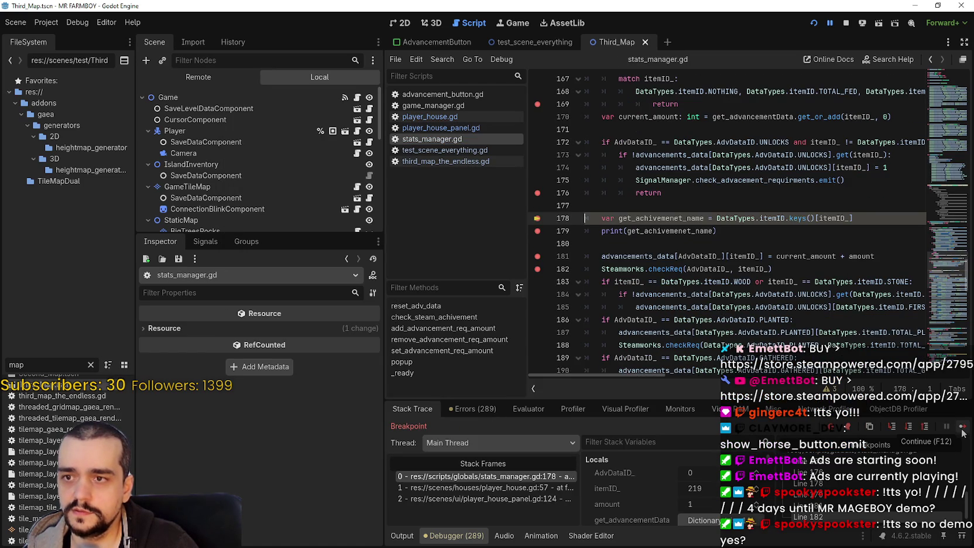
click(963, 432)
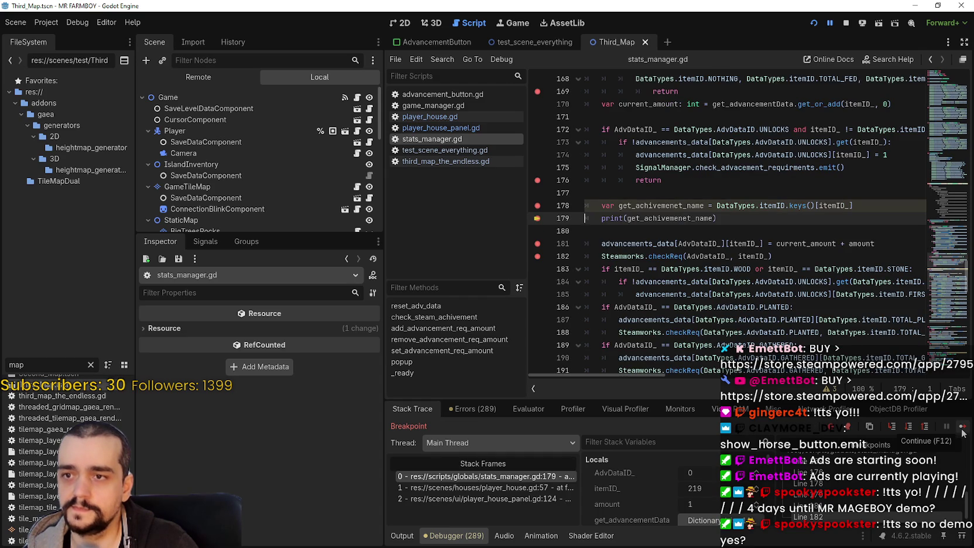
click(962, 432)
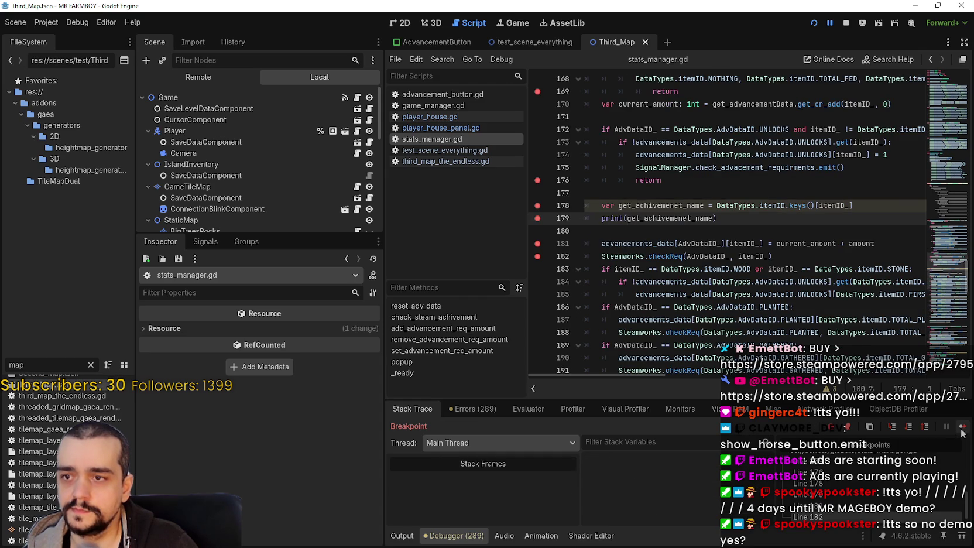
click(963, 432)
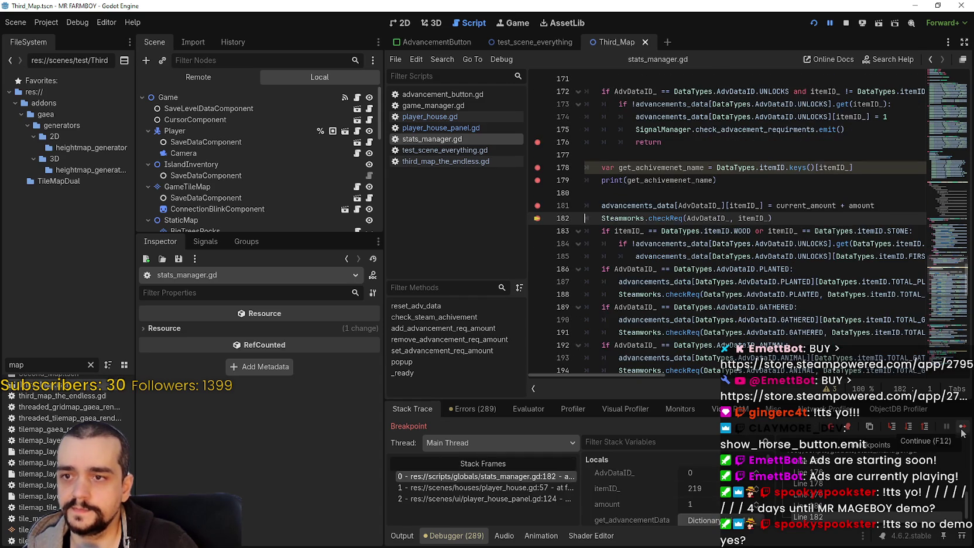
click(962, 433)
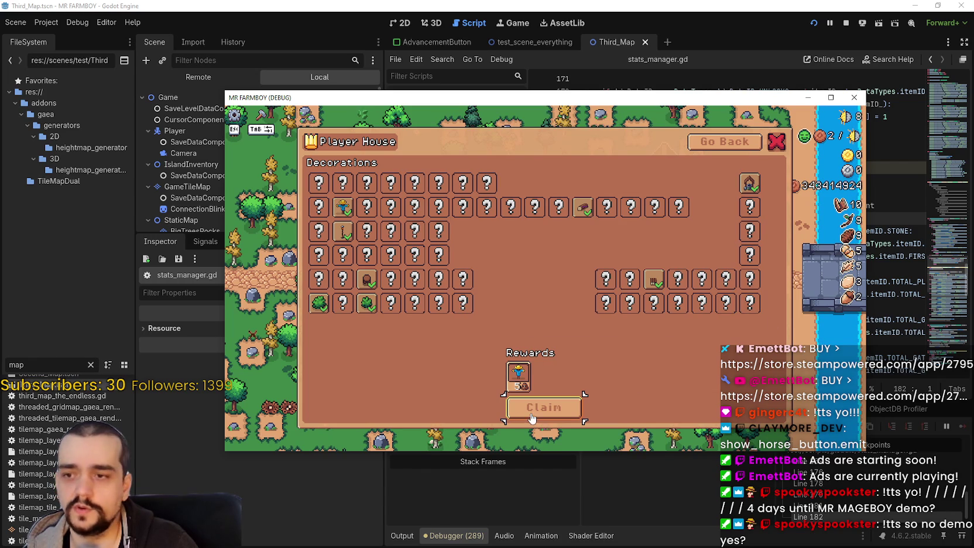
Step: Claim the new decoration reward with Enter, then roll for another decoration
key(Return)
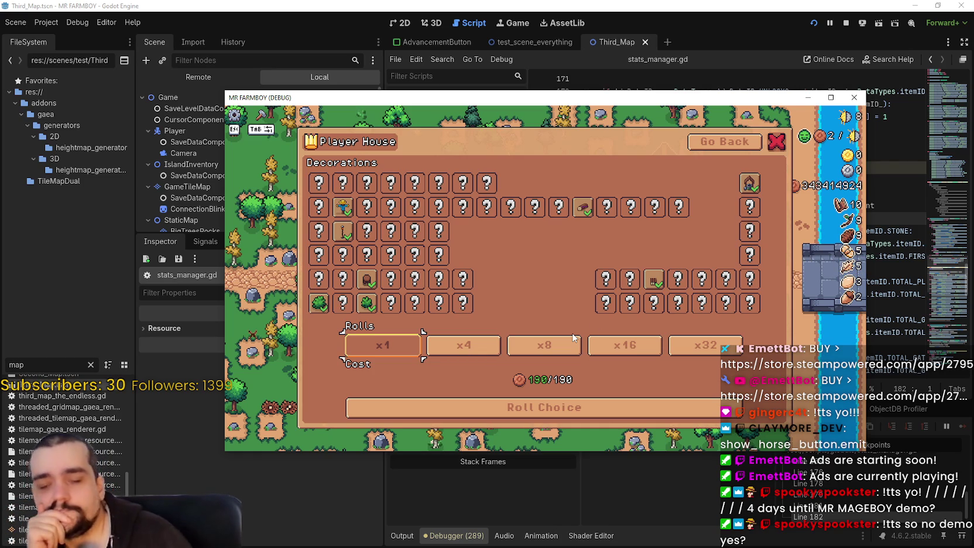
click(584, 407)
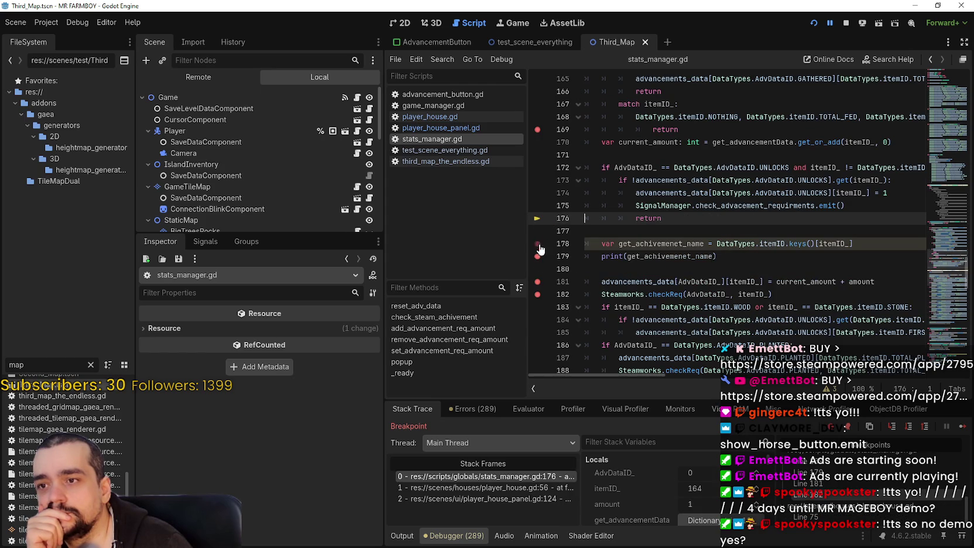
Step: Remove a stats_manager.gd breakpoint, resume, and roll and claim several single decorations
click(538, 295)
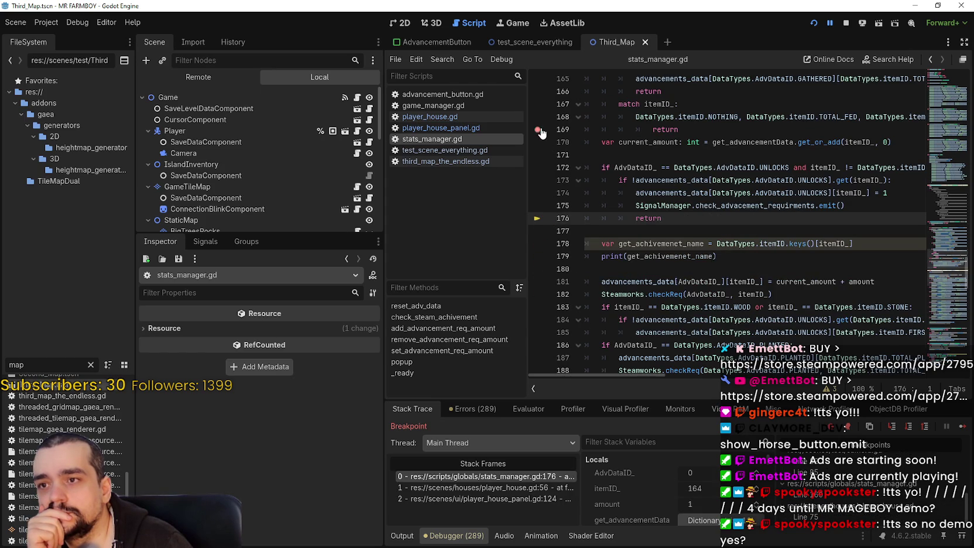
click(960, 428)
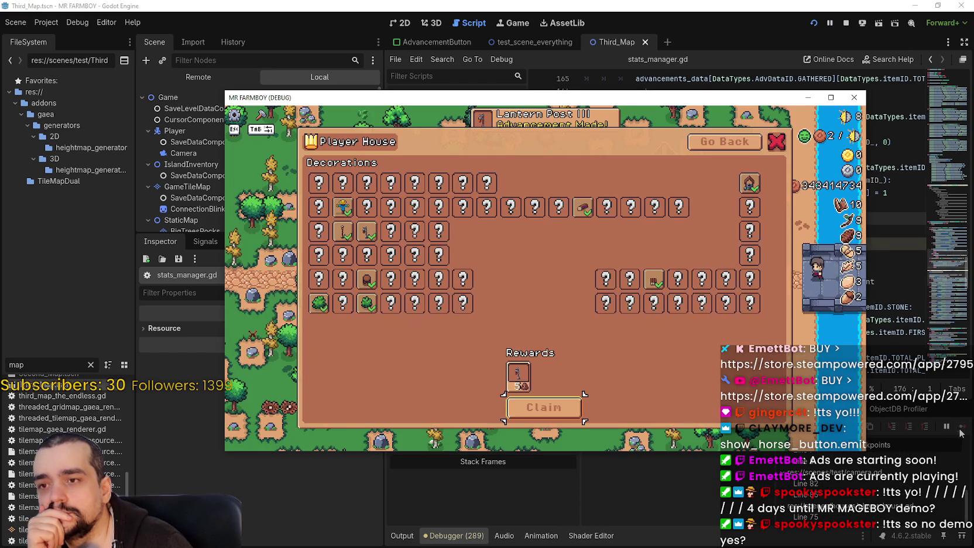
click(554, 406)
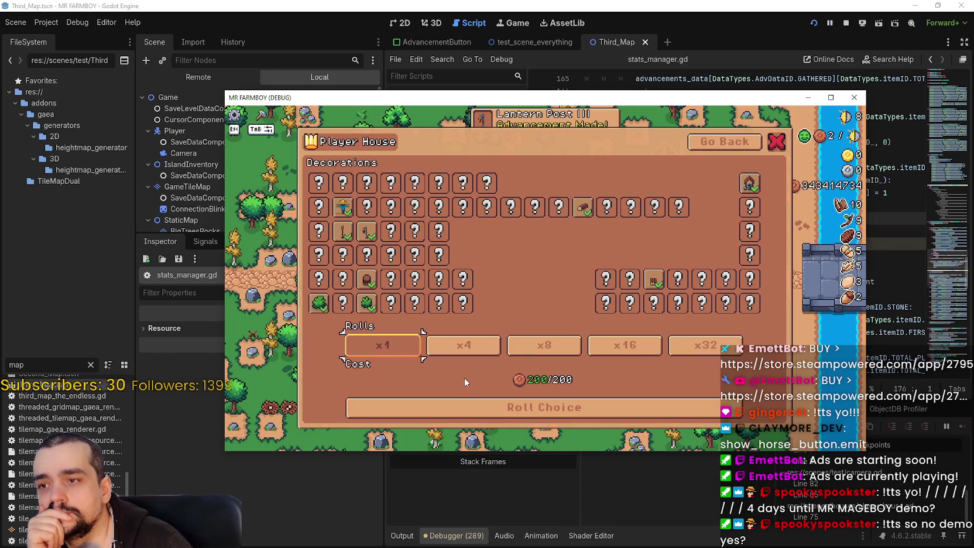
click(495, 411)
click(520, 412)
click(520, 412)
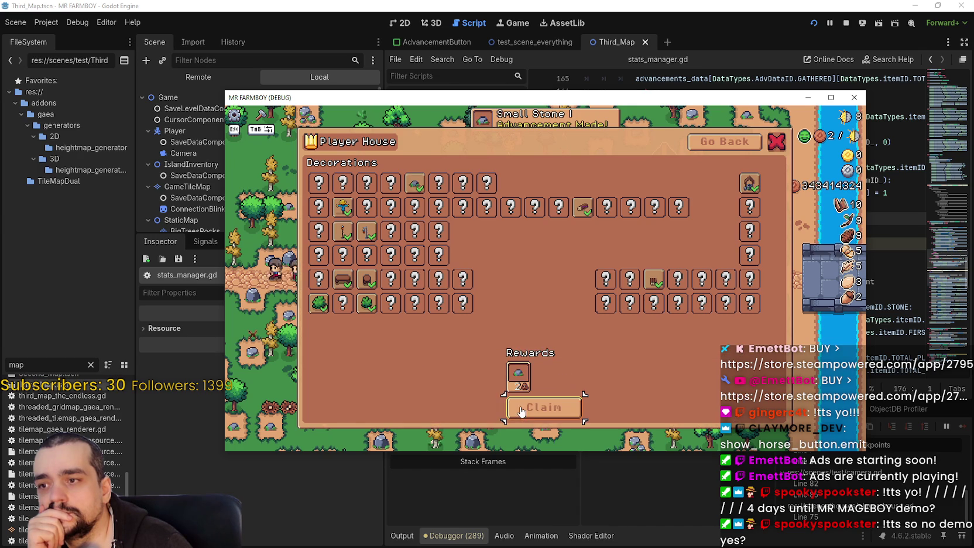
click(519, 412)
Step: Roll and claim x4, x8 and x16 decoration batches, then leave the Player House for the map
click(541, 410)
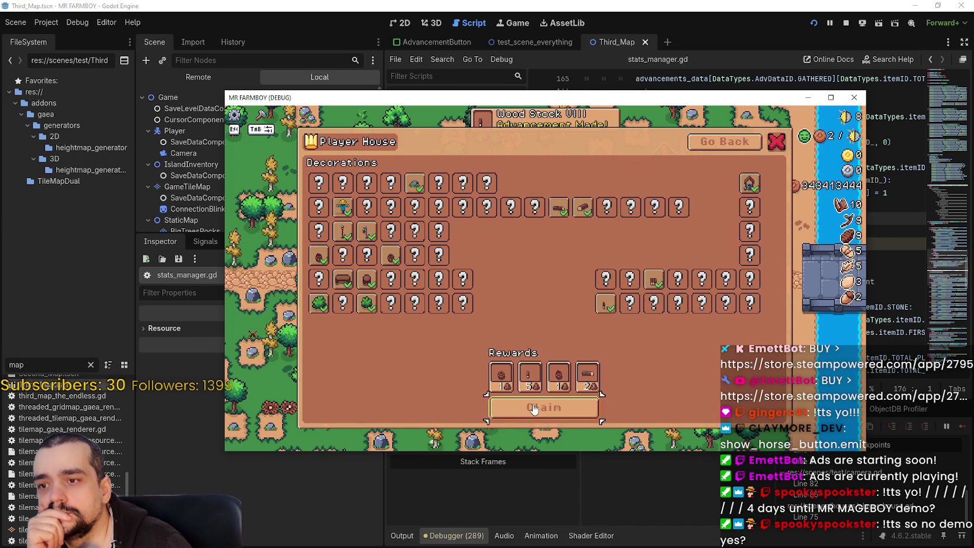
click(543, 410)
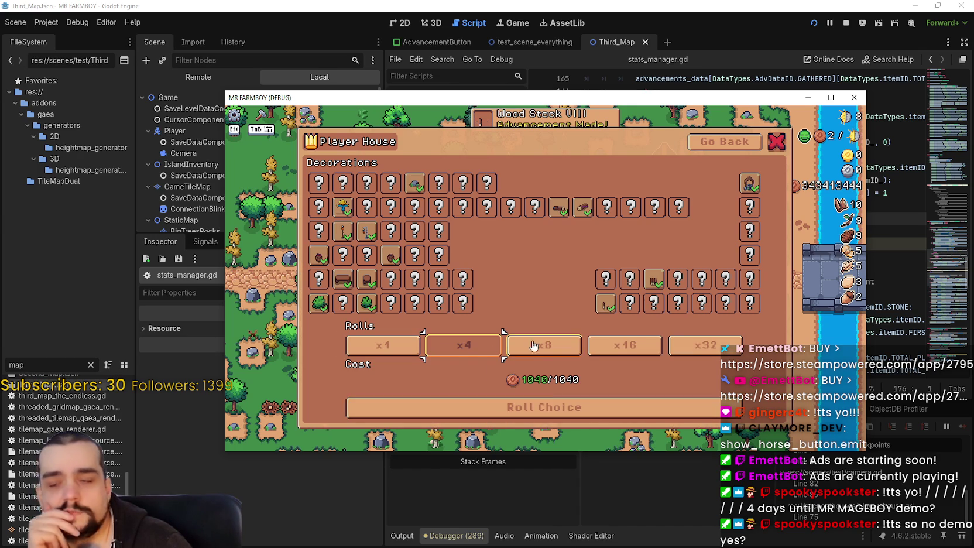
click(537, 414)
click(553, 410)
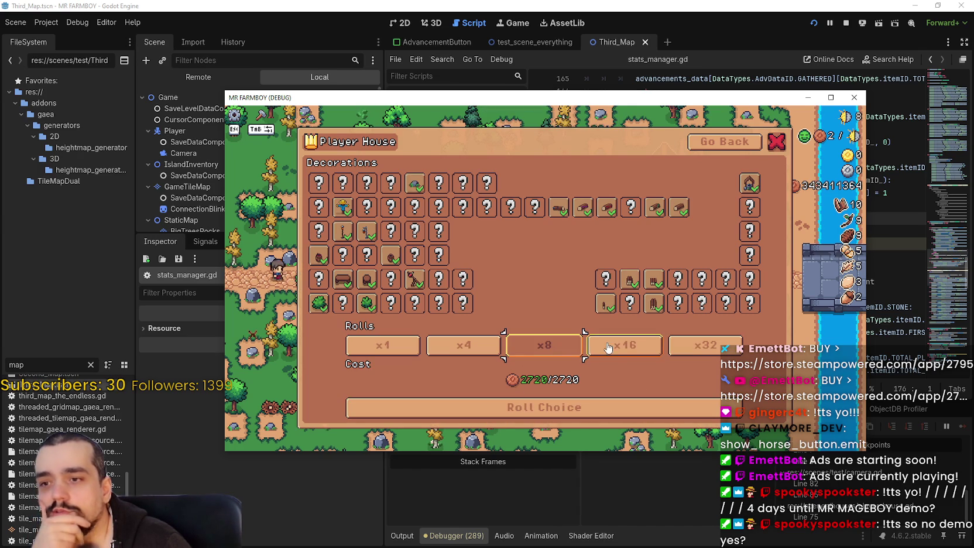
click(611, 350)
click(579, 413)
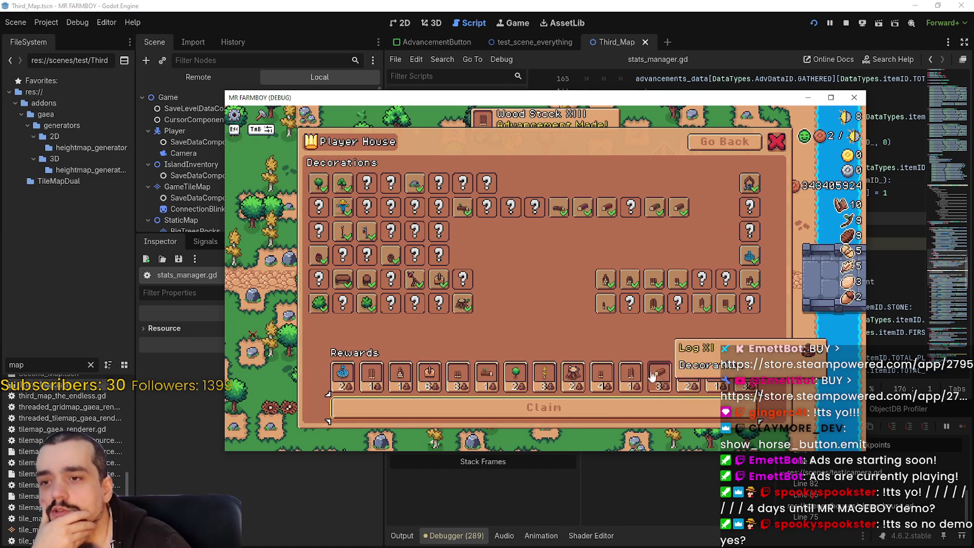
click(605, 413)
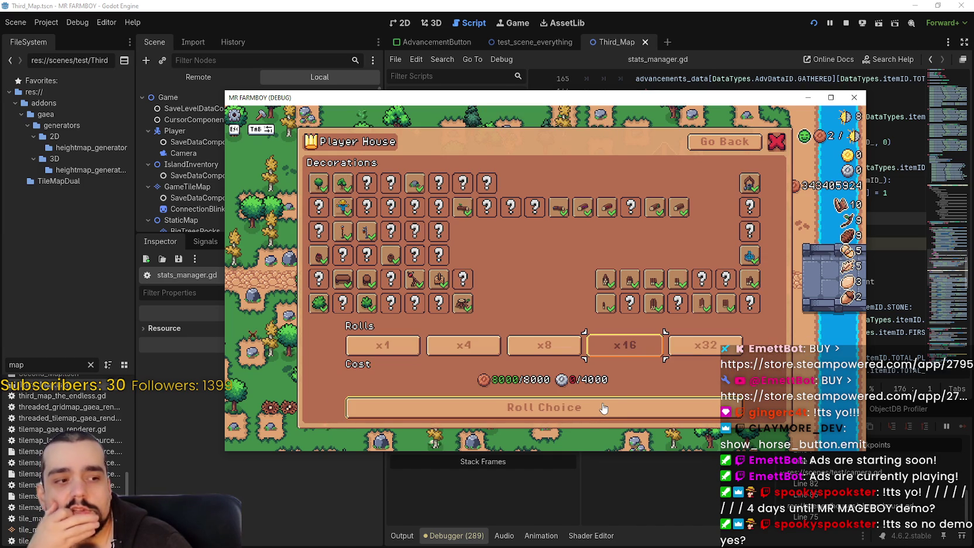
click(679, 352)
click(462, 353)
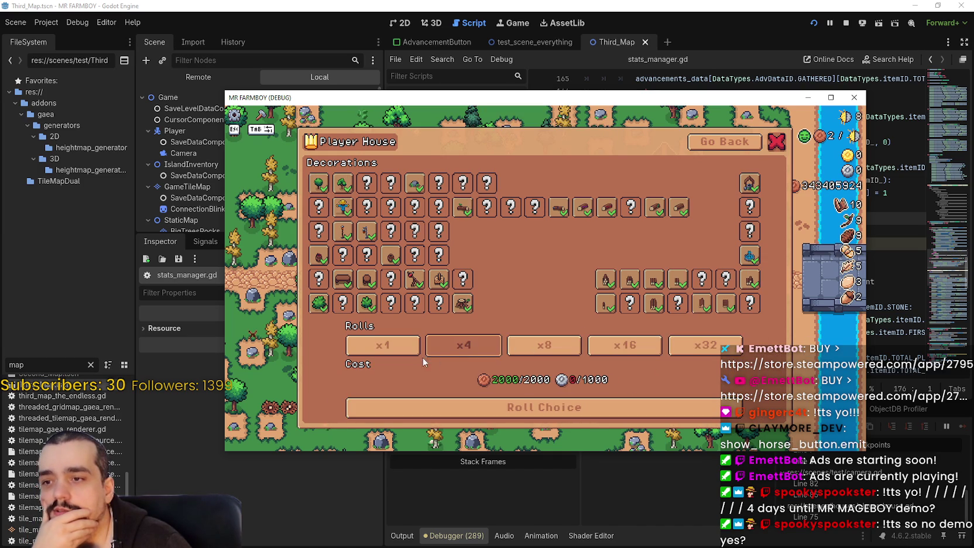
click(740, 144)
click(656, 231)
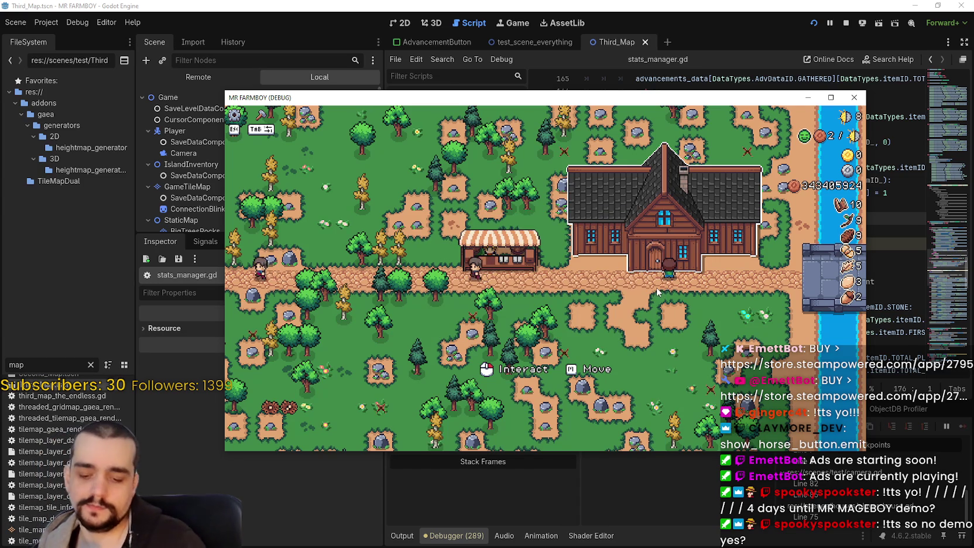
Step: Walk the farmer north to the river, then west along it past the bridge
key(w)
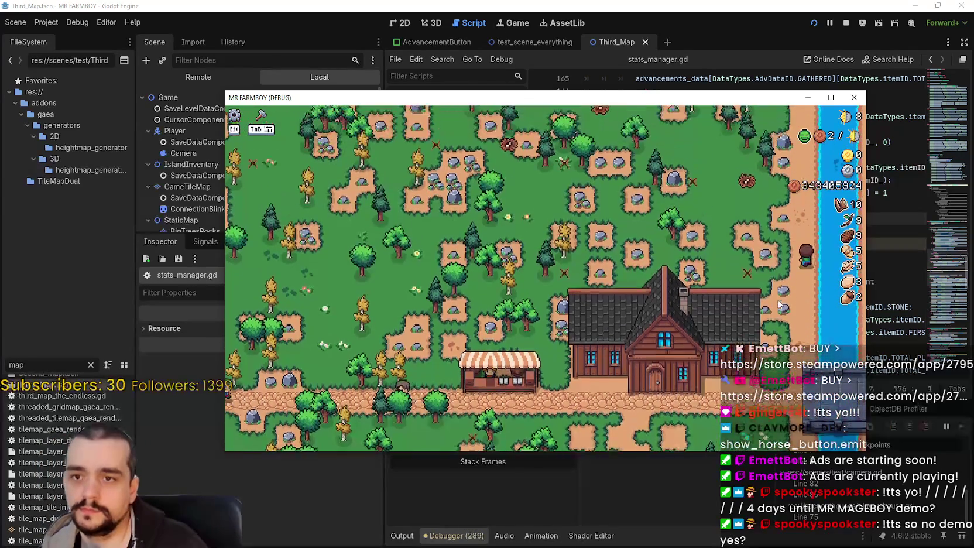
key(w)
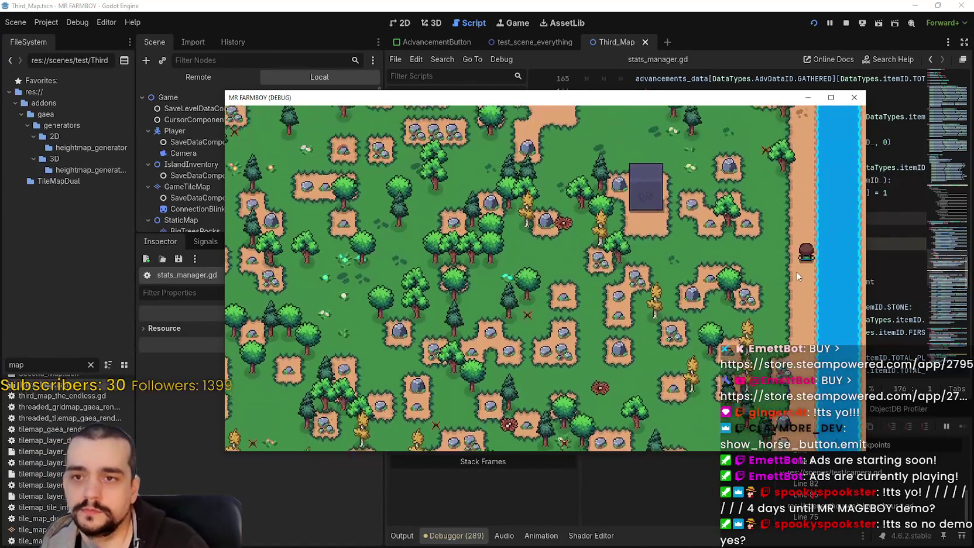
scroll(796, 271, down, 2)
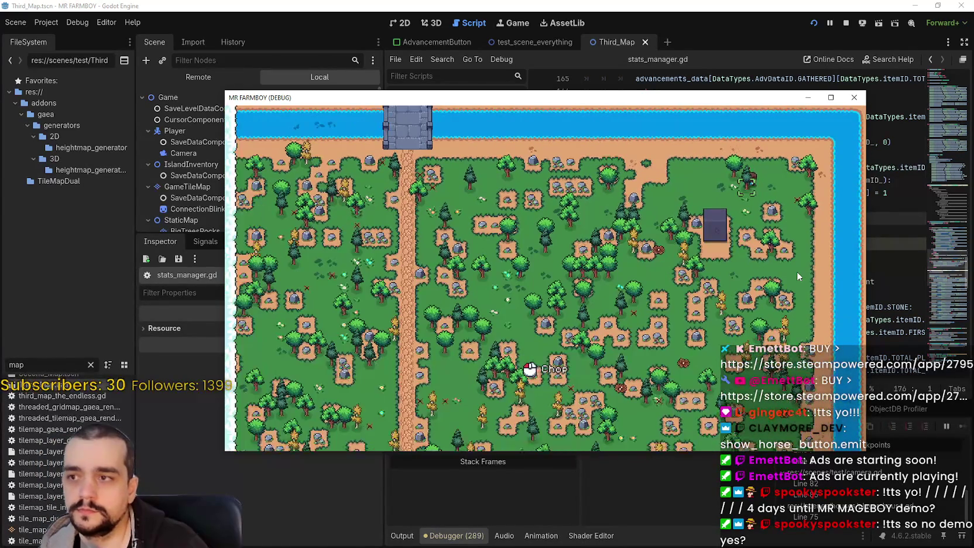
scroll(780, 267, up, 2)
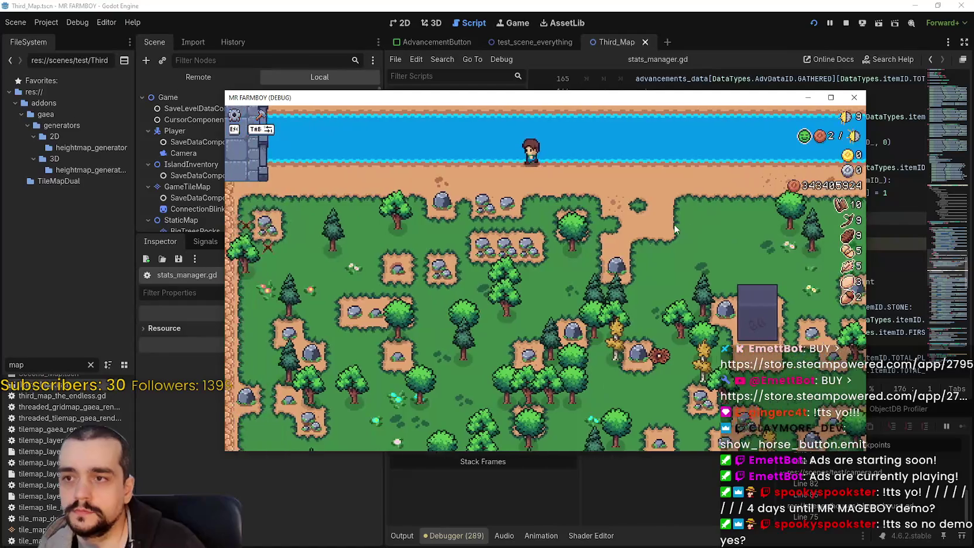
key(a)
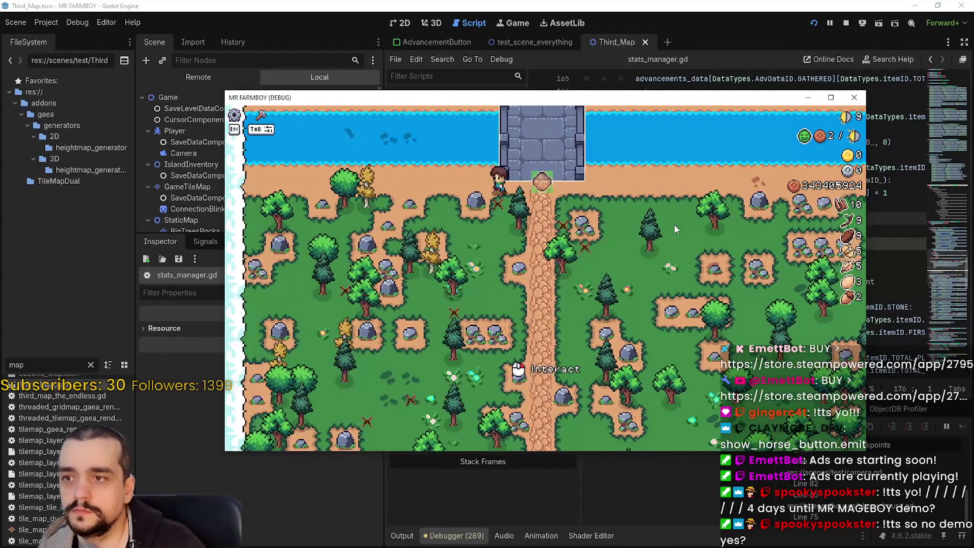
key(Tab)
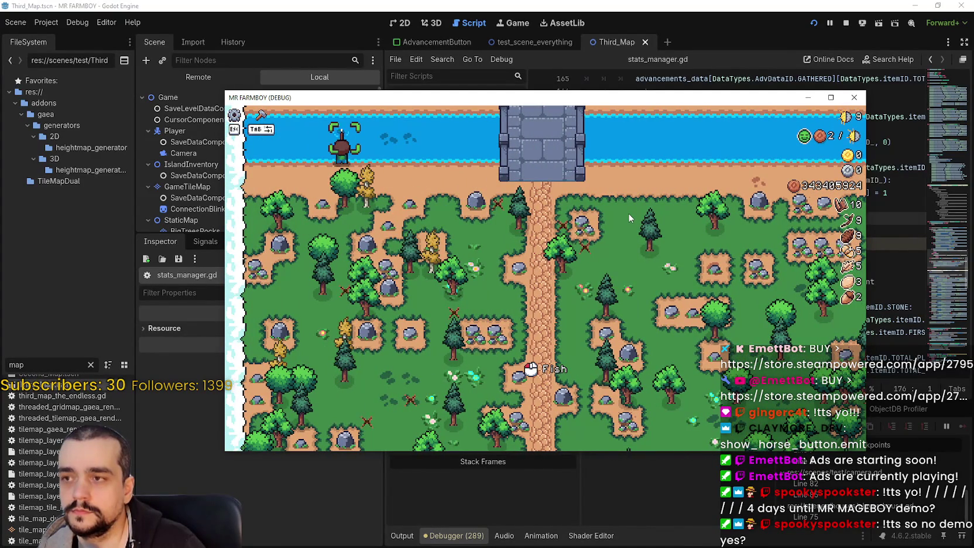
Step: Walk the farmer south and east along the dirt path to the market stall and open it
key(s)
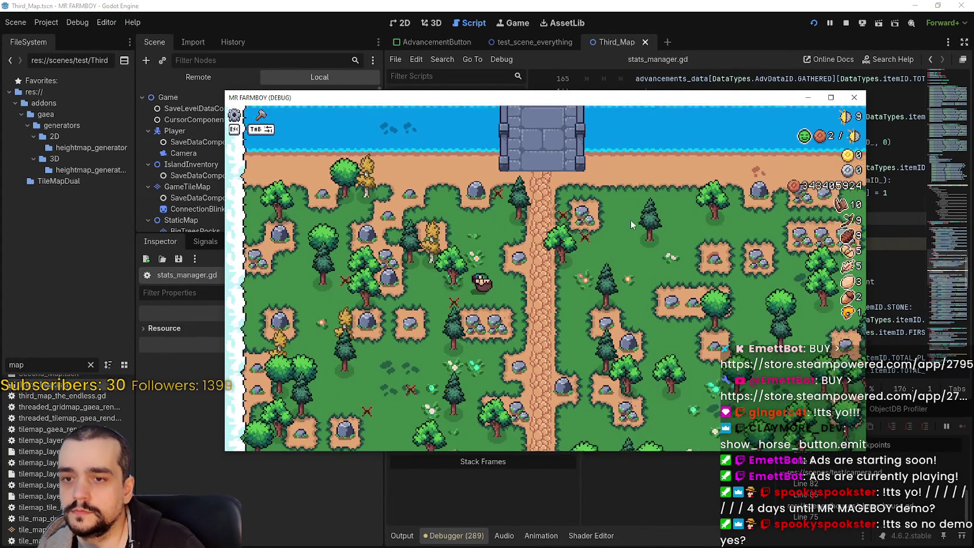
key(s)
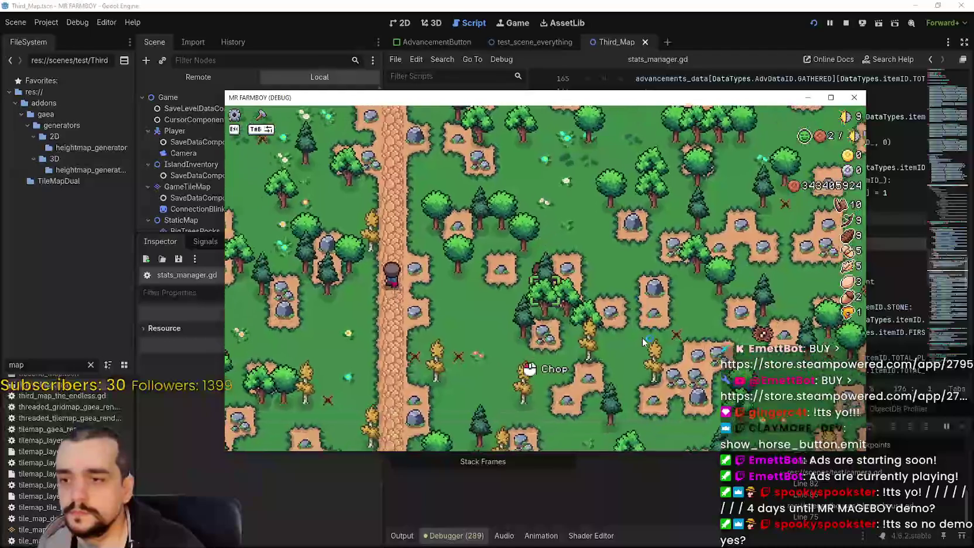
key(s)
key(d)
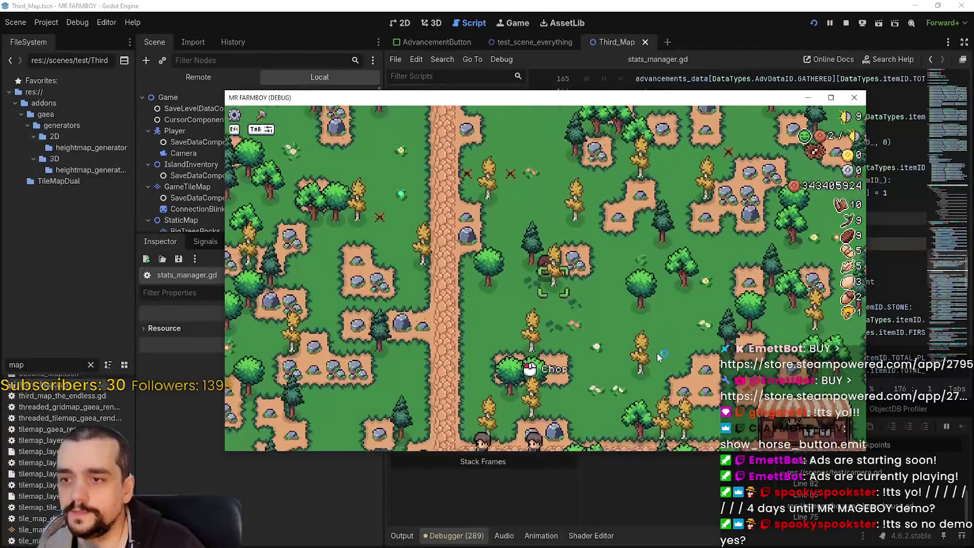
key(s)
key(d)
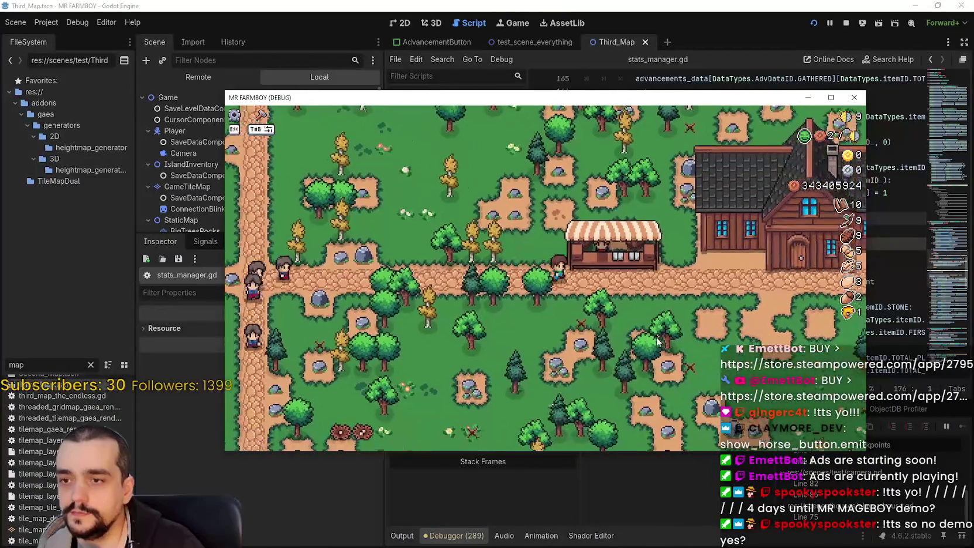
key(e)
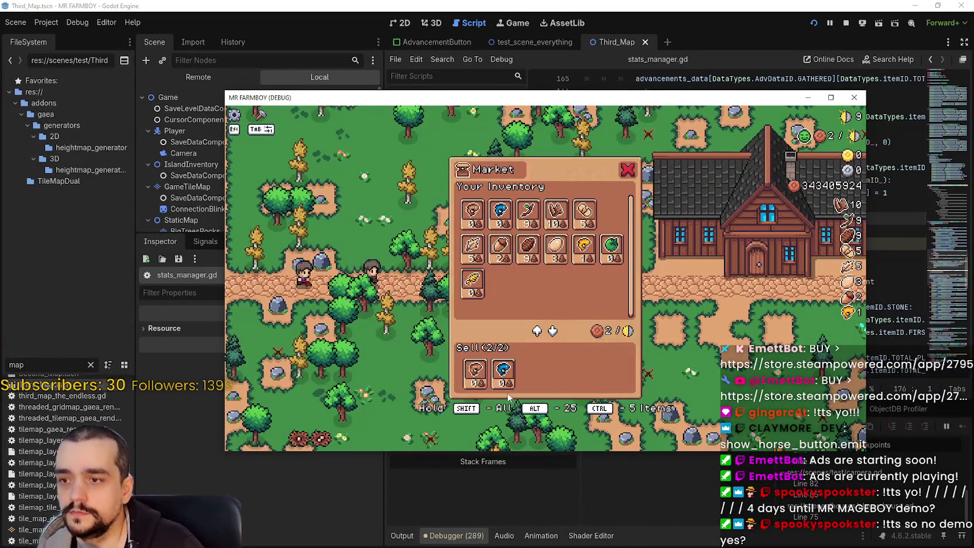
Step: Sell the two queued items and close the Market
click(502, 376)
click(485, 378)
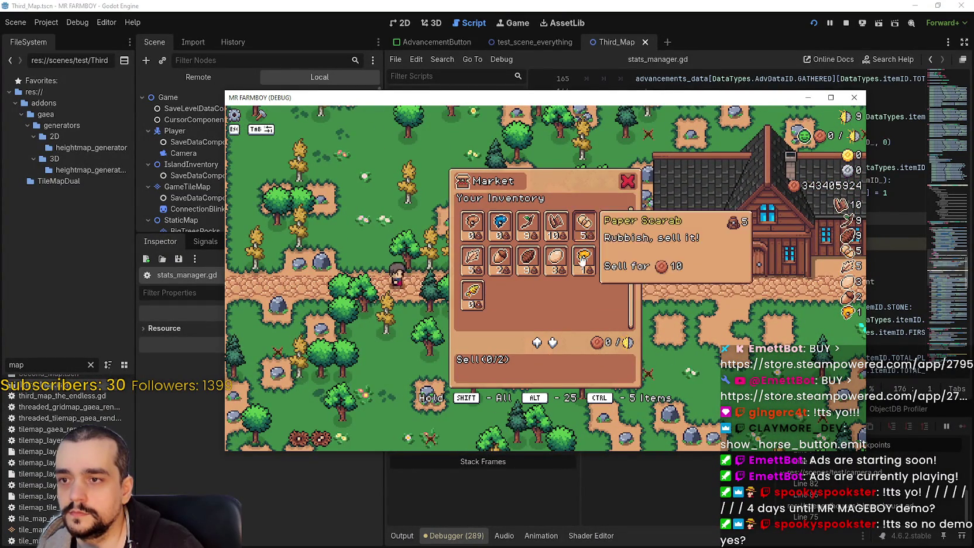
key(Escape)
Step: Walk the farmer back past the river and along the beach toward the house
key(s)
key(s)
key(s)
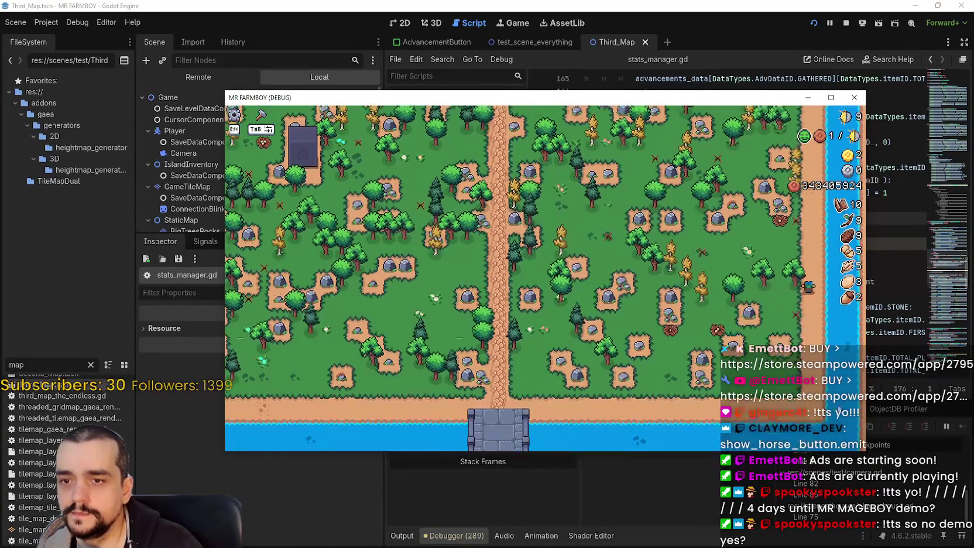
key(s)
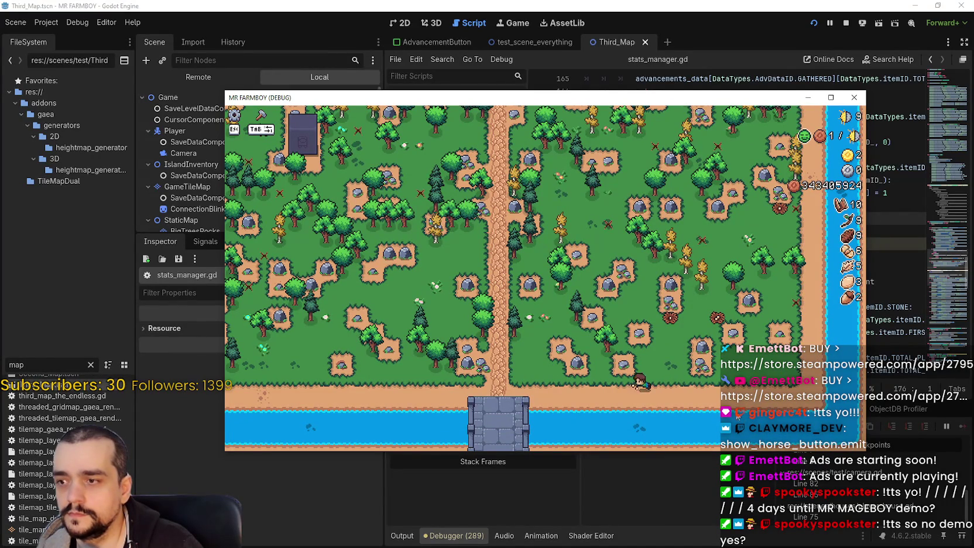
scroll(597, 375, down, 2)
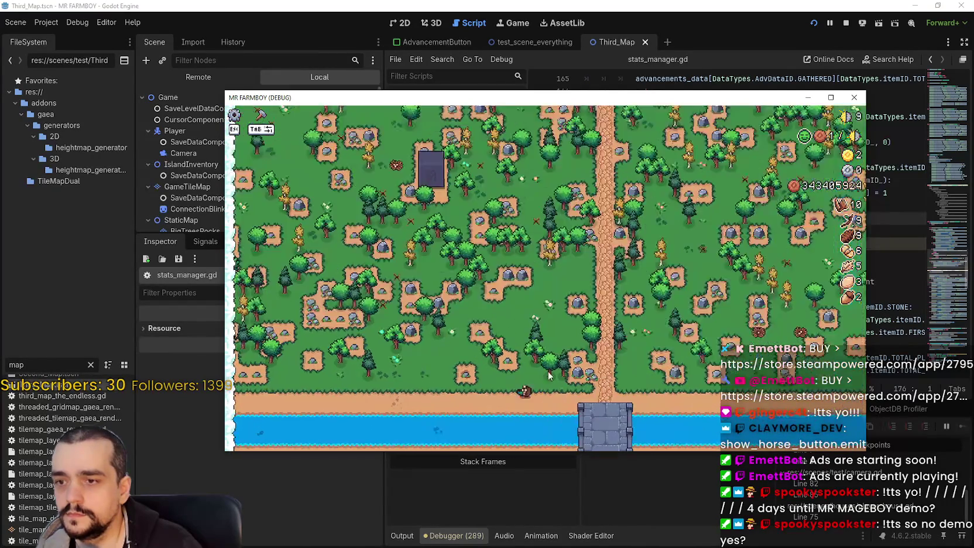
scroll(603, 372, up, 2)
key(a)
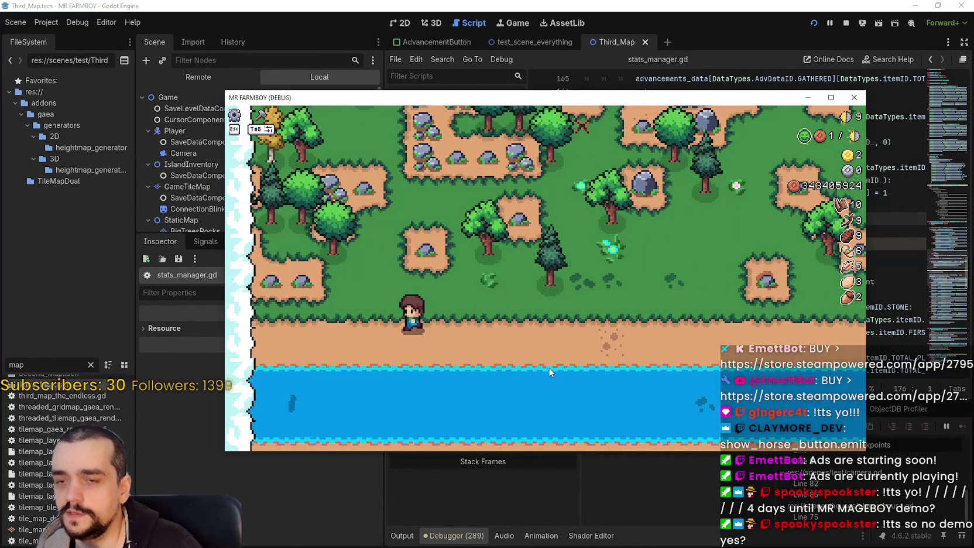
key(s)
key(d)
scroll(533, 354, down, 3)
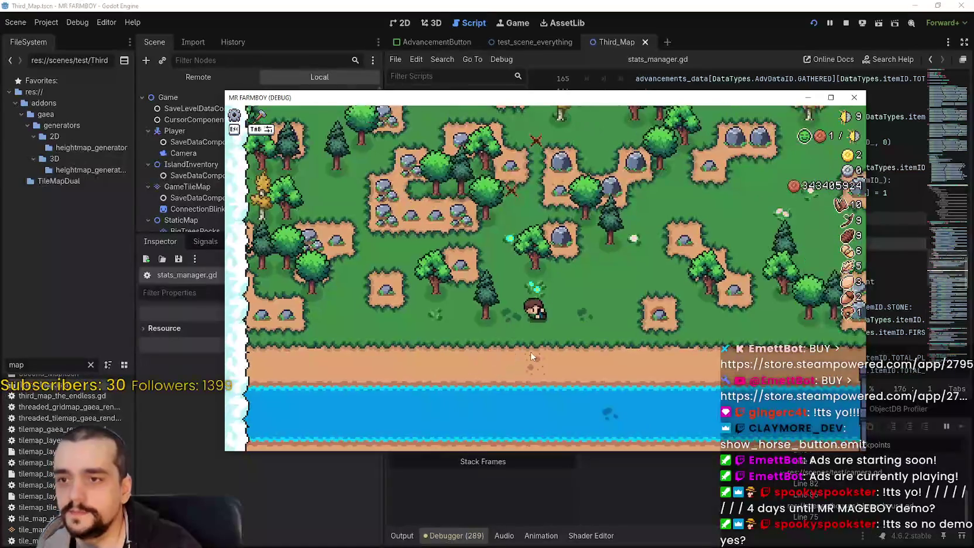
Step: Walk the farmer north through the forest to the Player House and open its Advancements tree
key(d)
key(w)
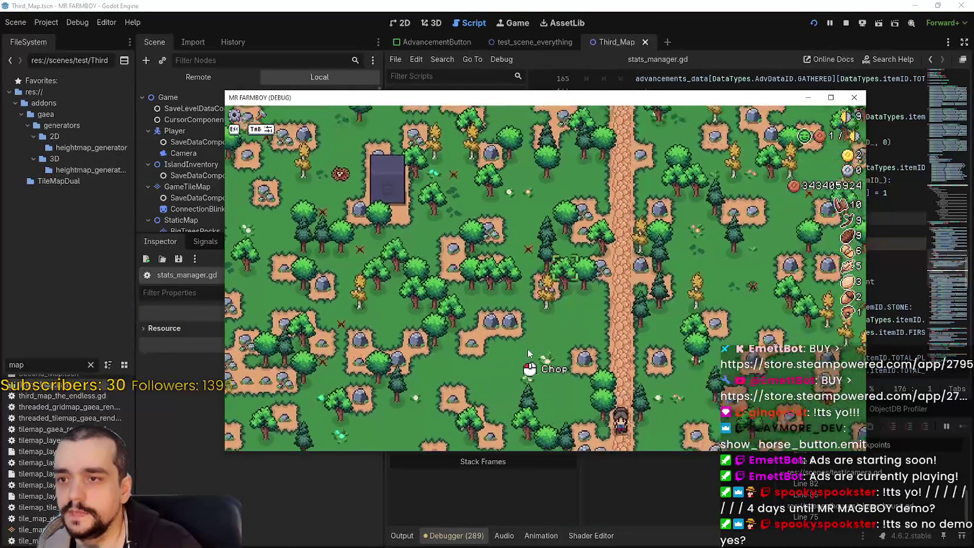
key(w)
key(d)
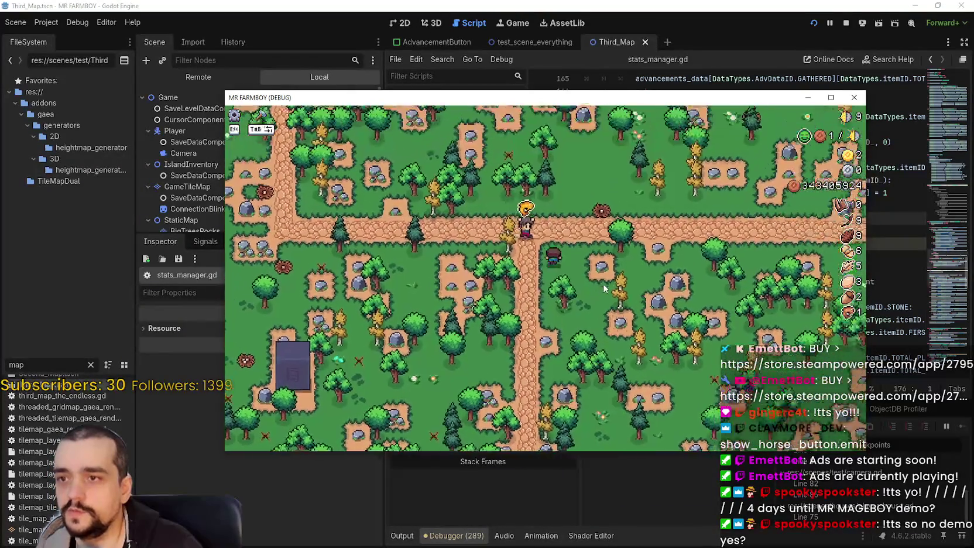
key(w)
key(d)
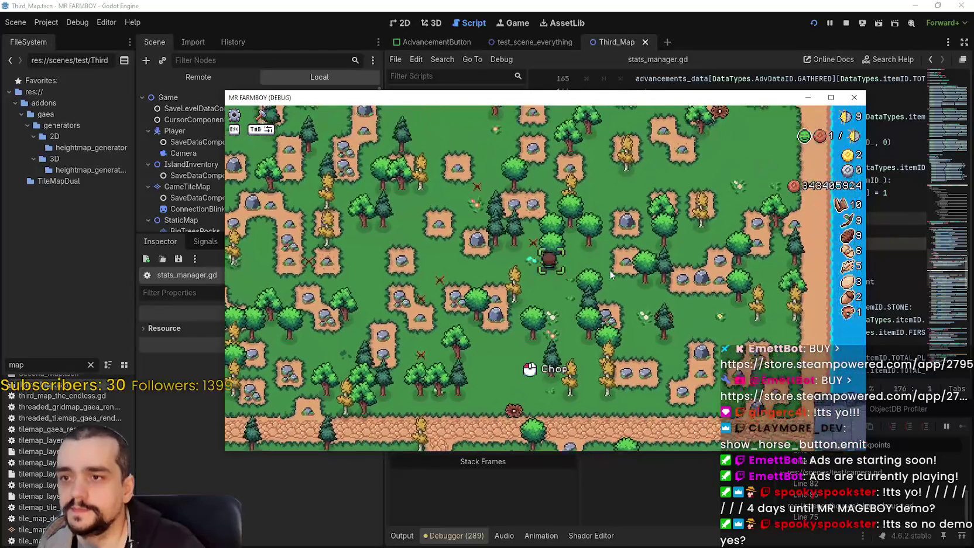
key(w)
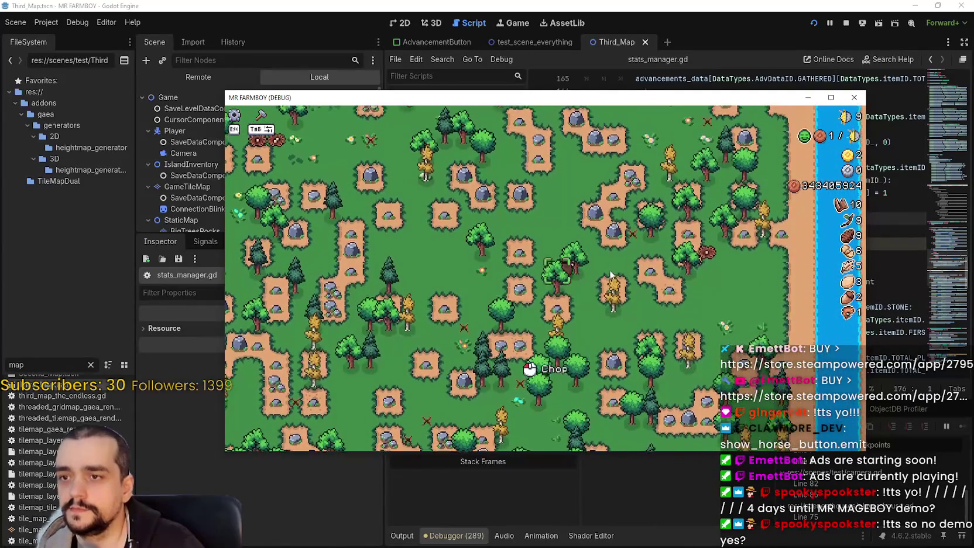
key(w)
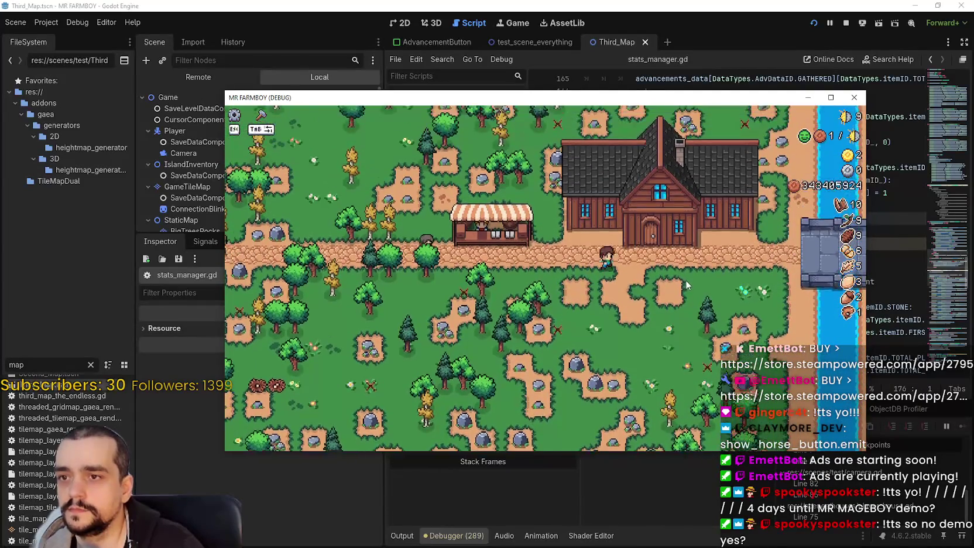
click(497, 287)
Step: Unlock the Cucumber, Green Pepper, White Corn and Turnip advancements
mouse_move(368, 344)
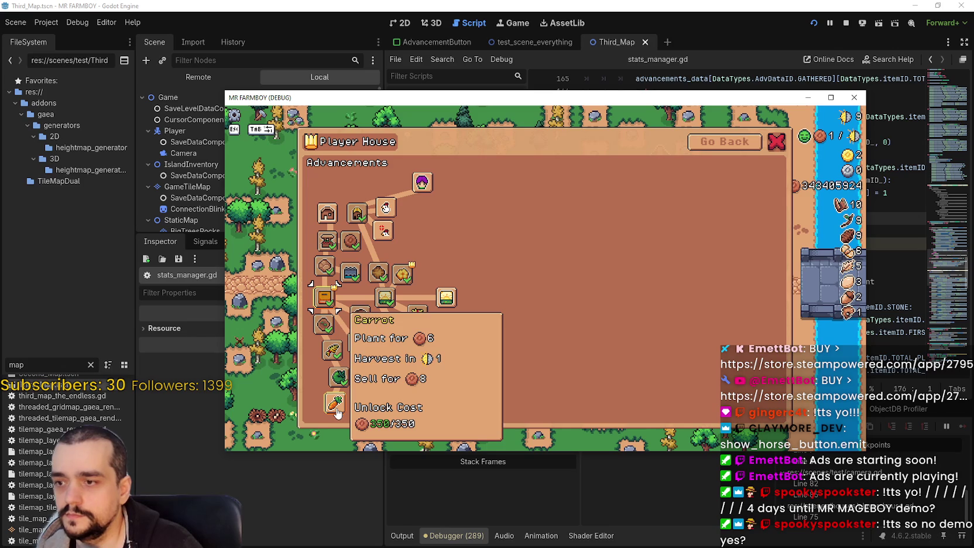
click(388, 327)
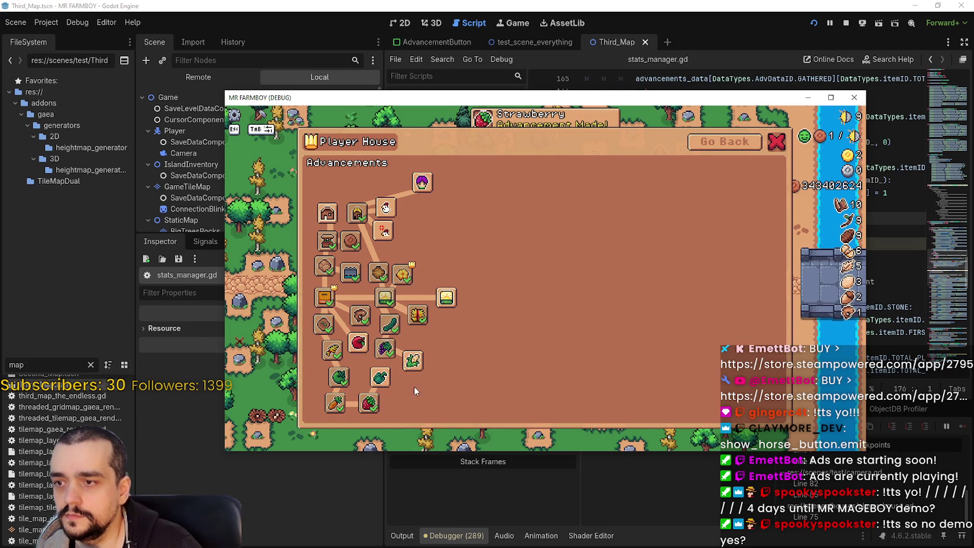
click(381, 376)
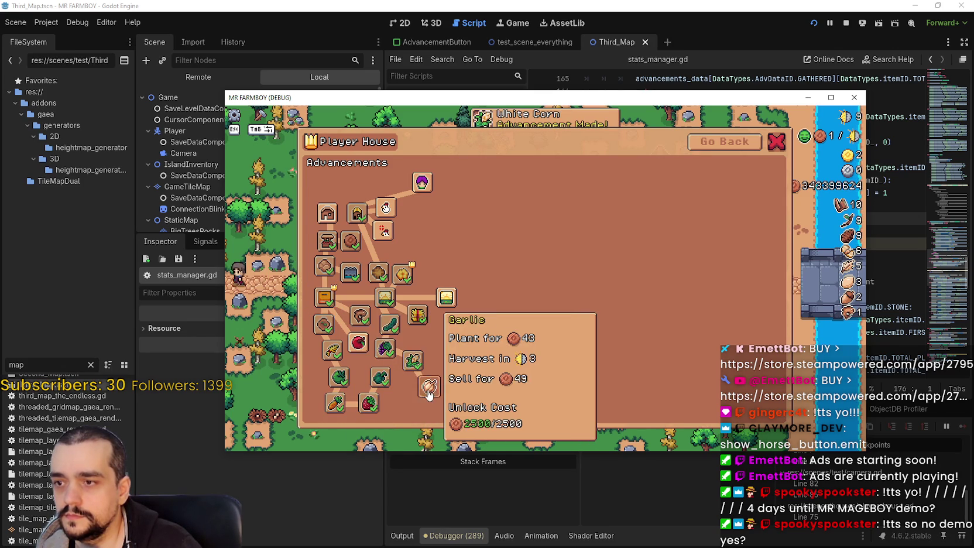
click(416, 362)
click(403, 410)
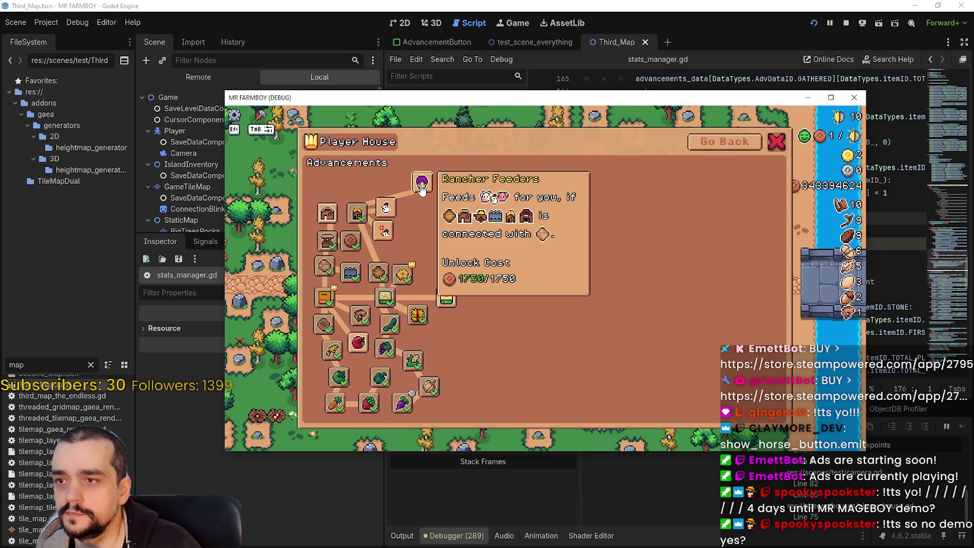
Step: Unlock Rancher Feeders, Chickens, Gatherers, Rancher Gatherers, plus the next house and pink flower advancements
click(383, 222)
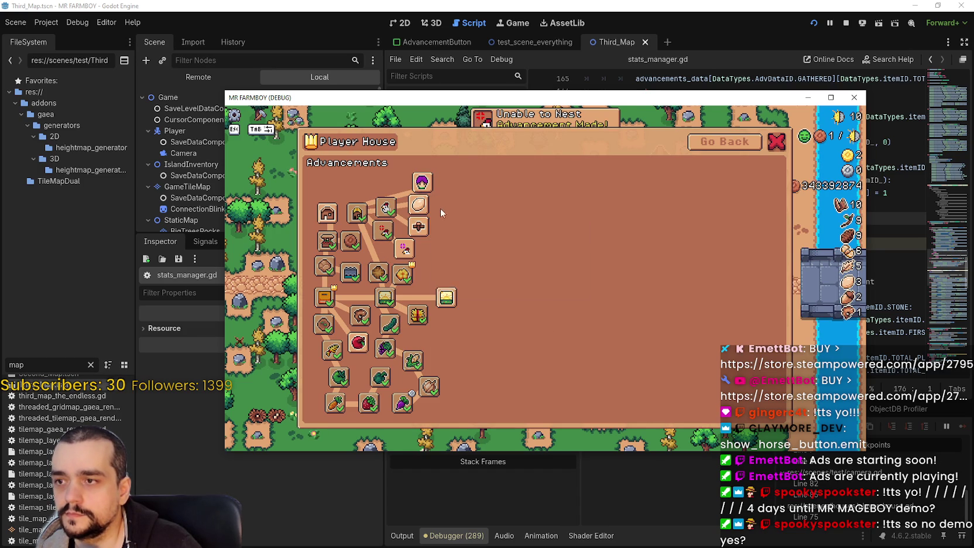
click(422, 182)
click(336, 222)
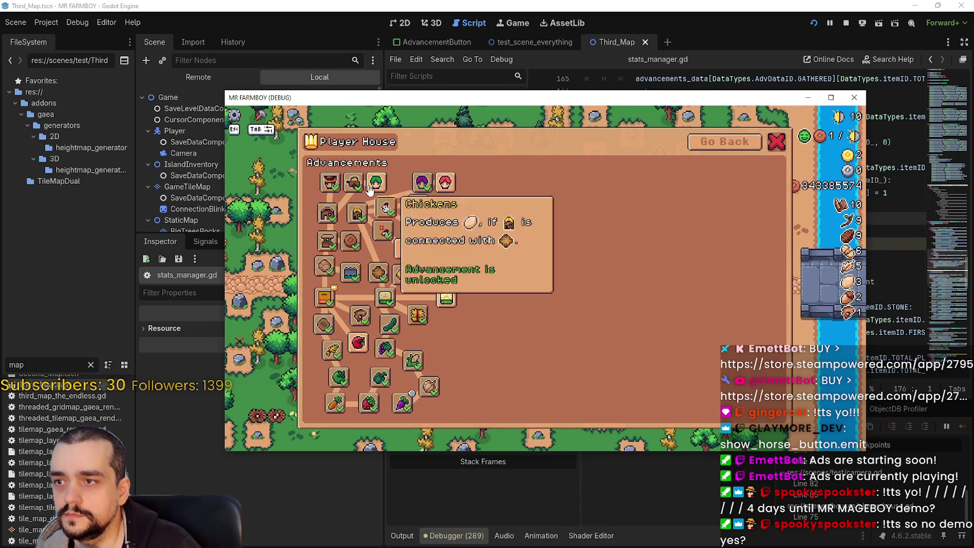
click(382, 184)
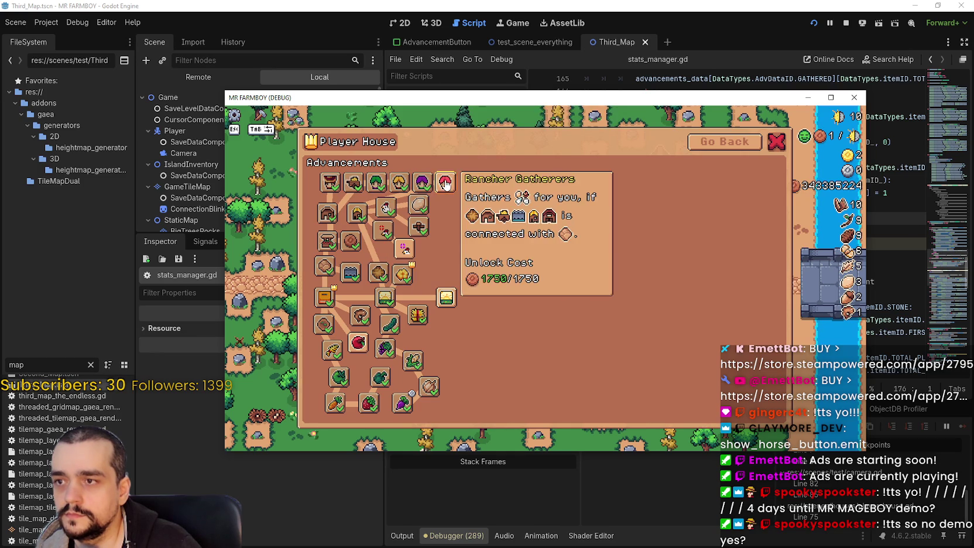
click(445, 183)
click(404, 248)
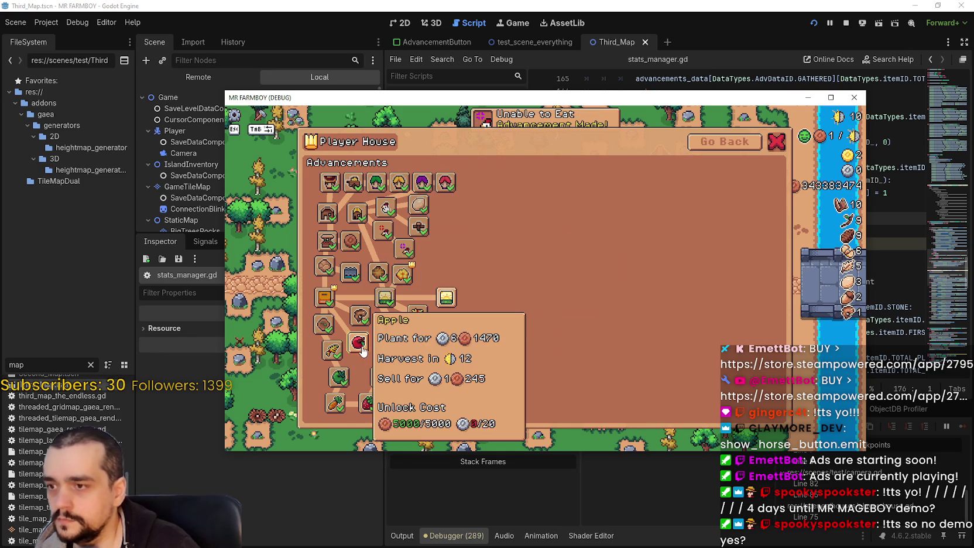
Step: Close Advancements and place a farmland tile from Crafting below the farmhouse
key(Escape)
key(Tab)
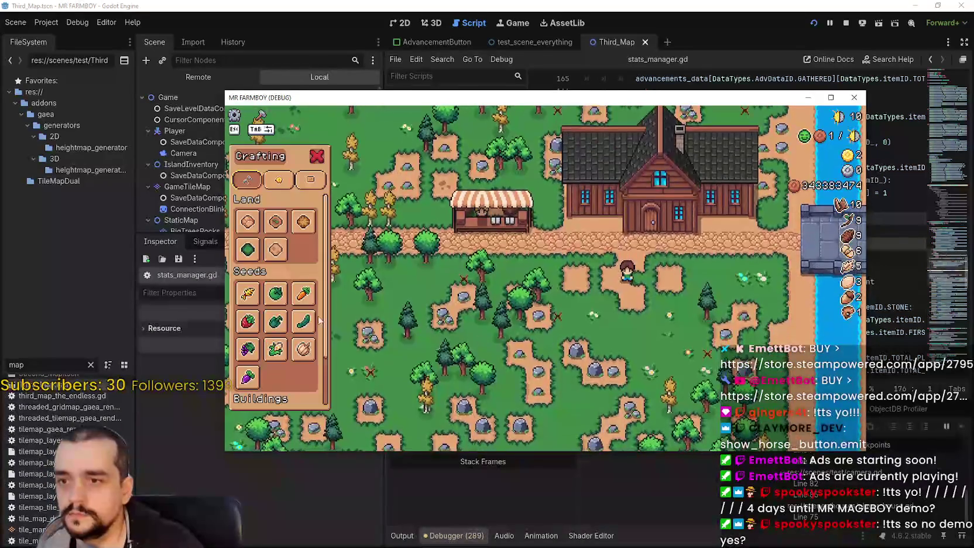
click(276, 221)
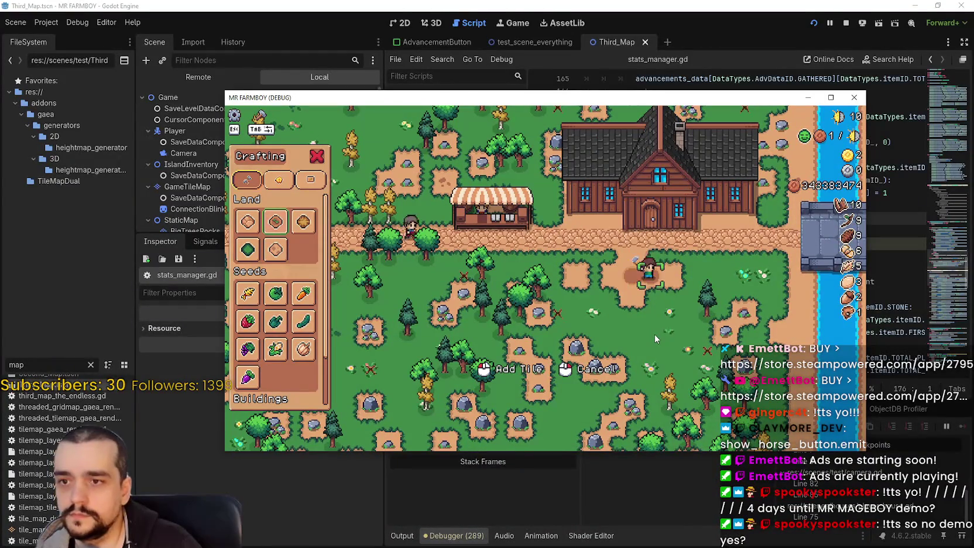
key(w)
click(696, 338)
key(a)
Step: Plant turnip seeds on four tiles of the new farmland patch
click(247, 378)
click(626, 330)
key(d)
click(627, 329)
key(s)
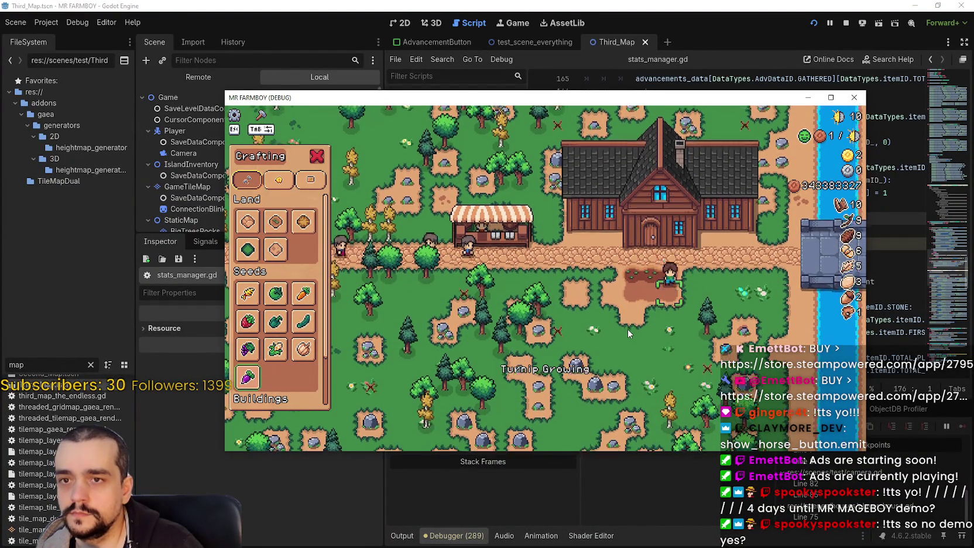
key(a)
click(696, 338)
key(a)
click(692, 329)
key(w)
key(d)
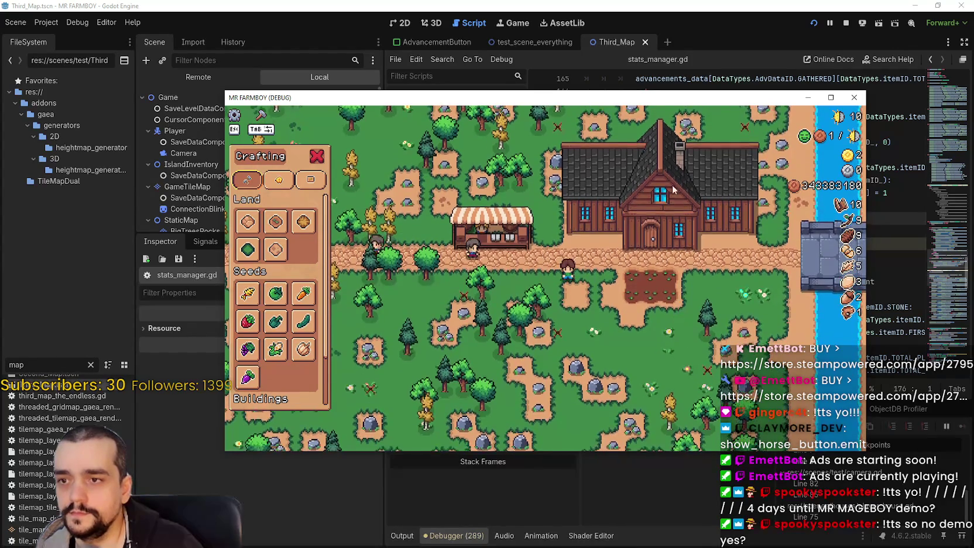
Step: In the Game workspace, run the game at 8.0× until turnips grow, then reset to 1.0×
click(514, 24)
click(443, 61)
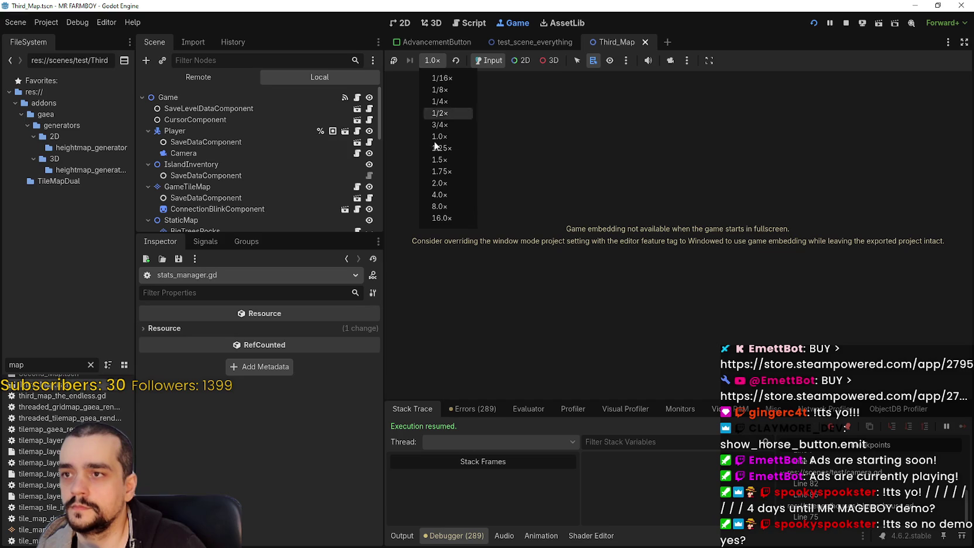
click(449, 207)
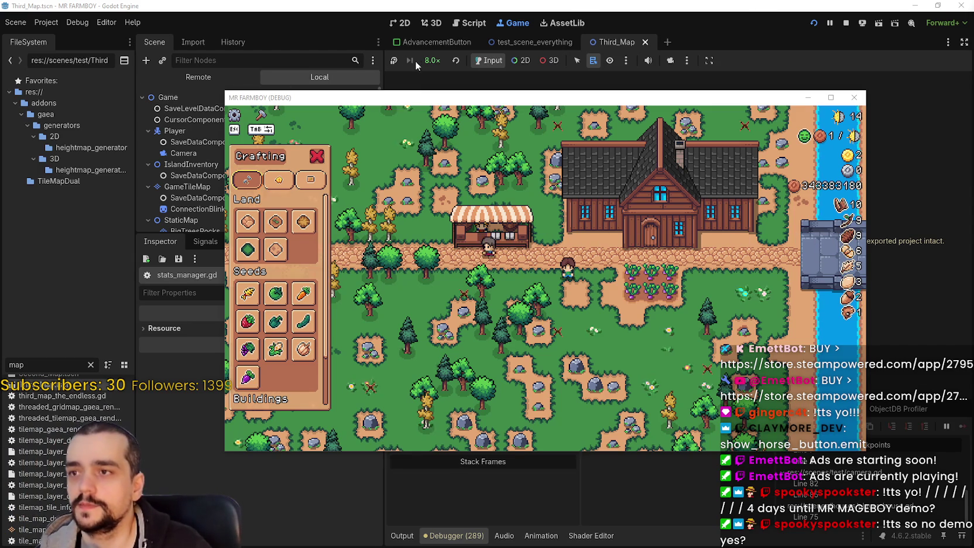
click(432, 60)
click(440, 137)
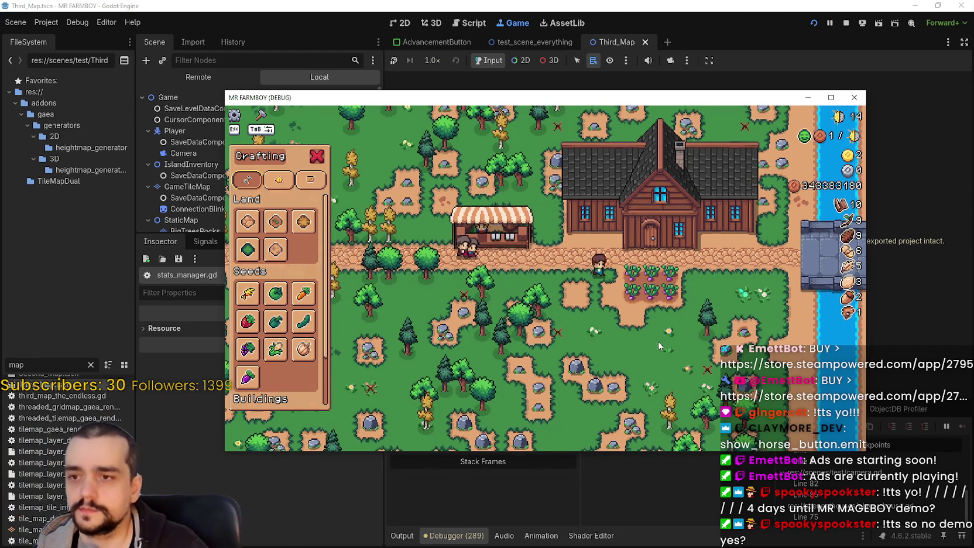
Step: Harvest the turnips, sell all six at the market stall, then pause the game
key(s)
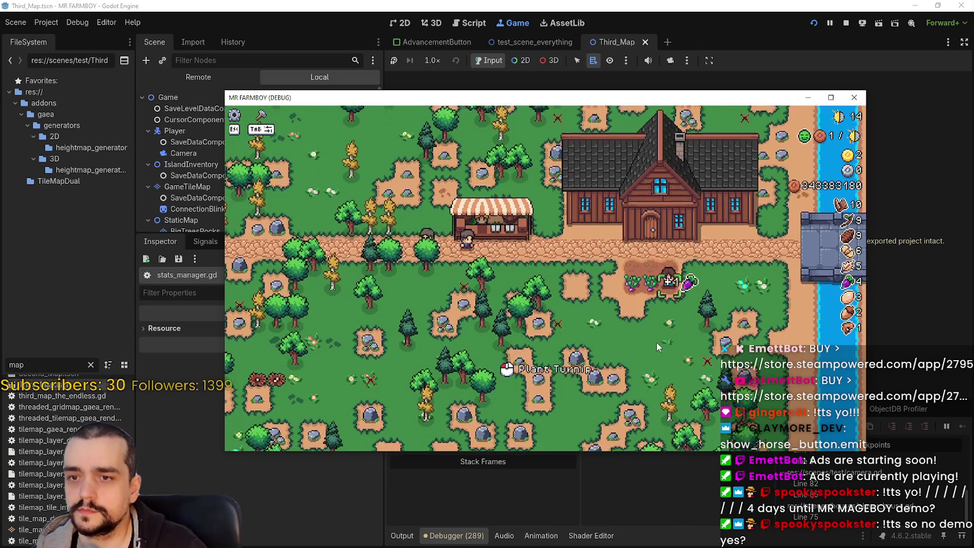
key(a)
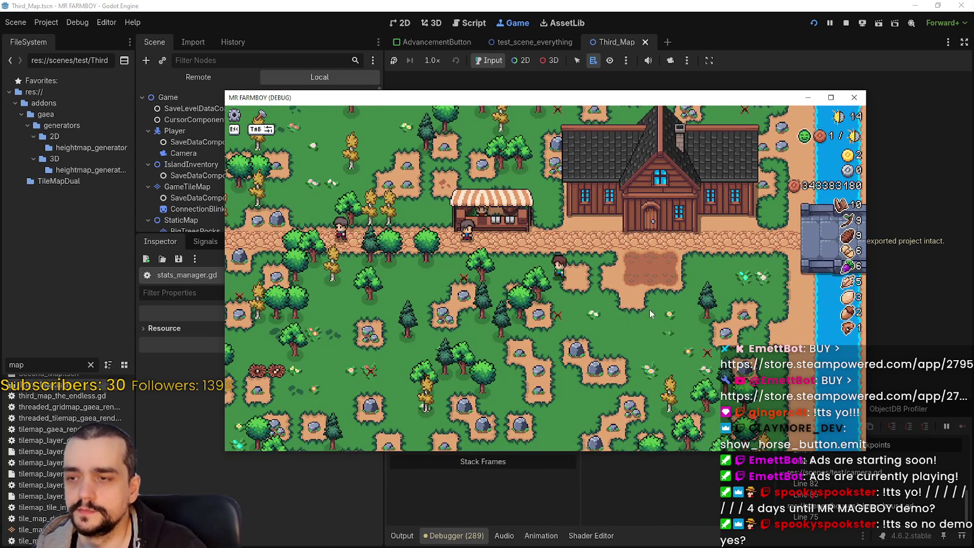
key(w)
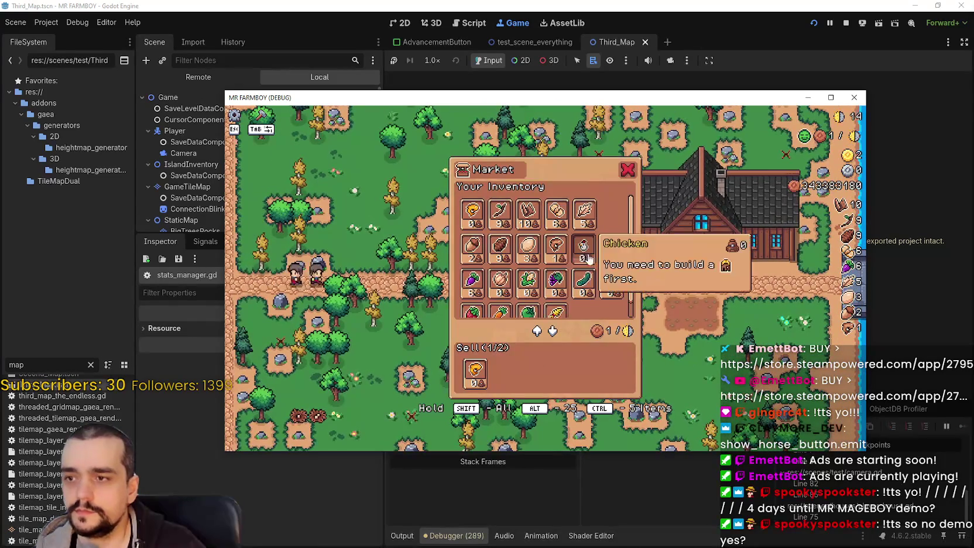
scroll(554, 310, down, 1)
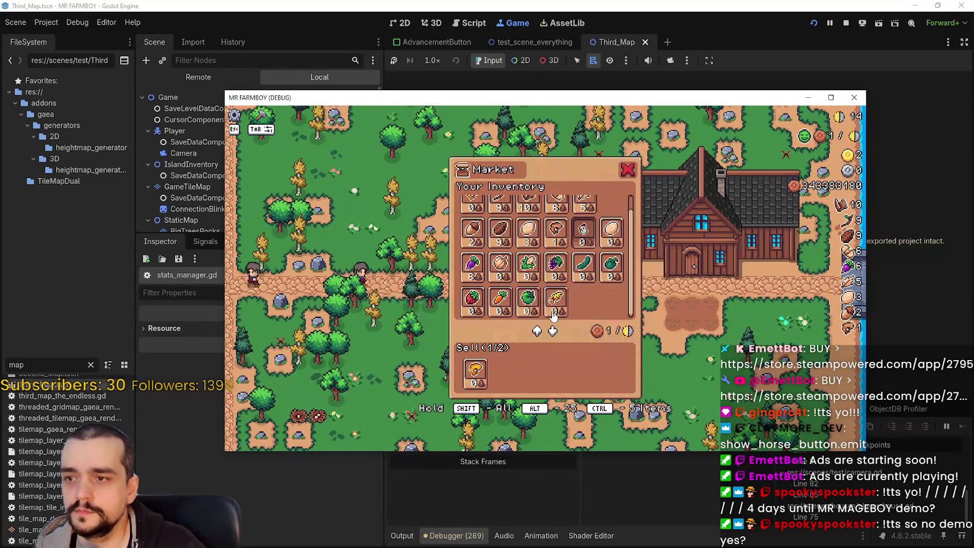
click(471, 263)
key(d)
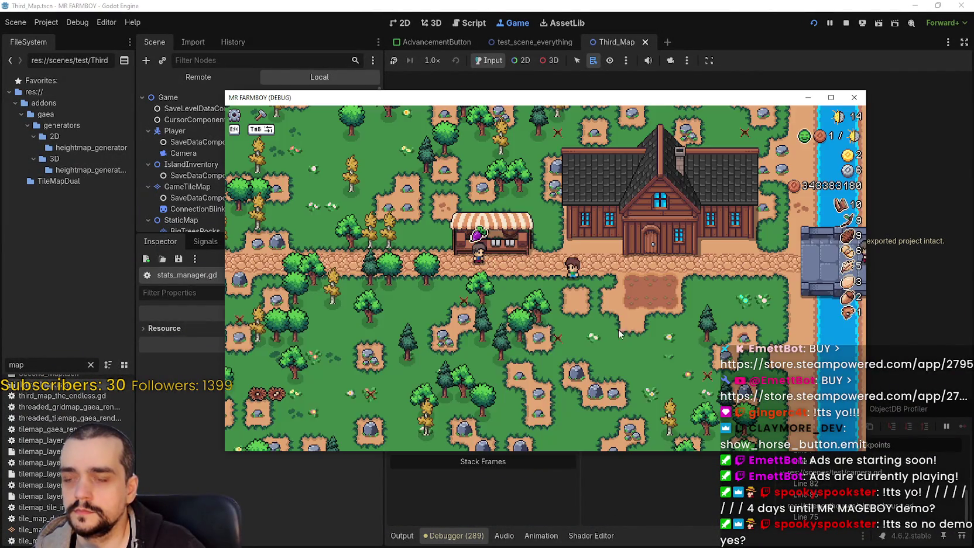
key(Escape)
Step: Open the remote InventoryManager's inventory dictionary and go to its last page of entries
click(203, 80)
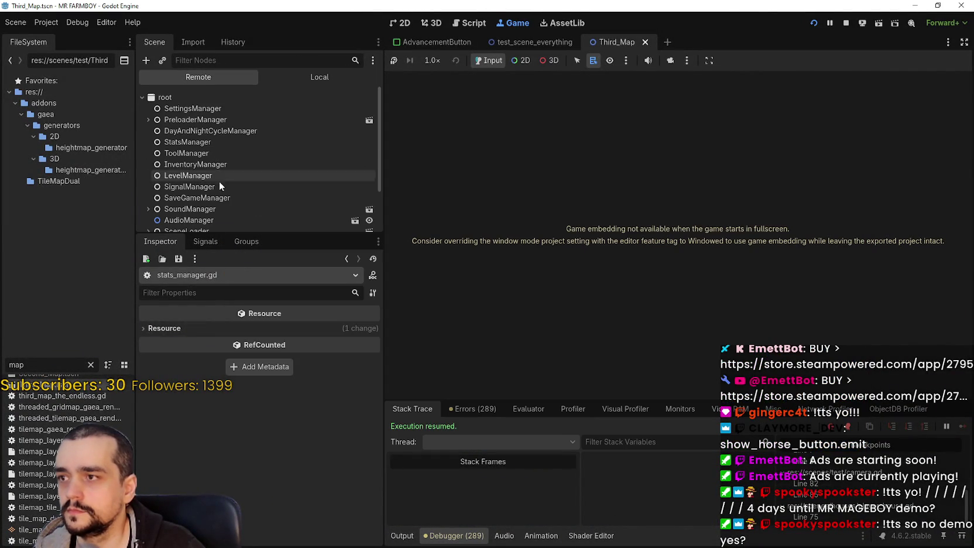
click(210, 164)
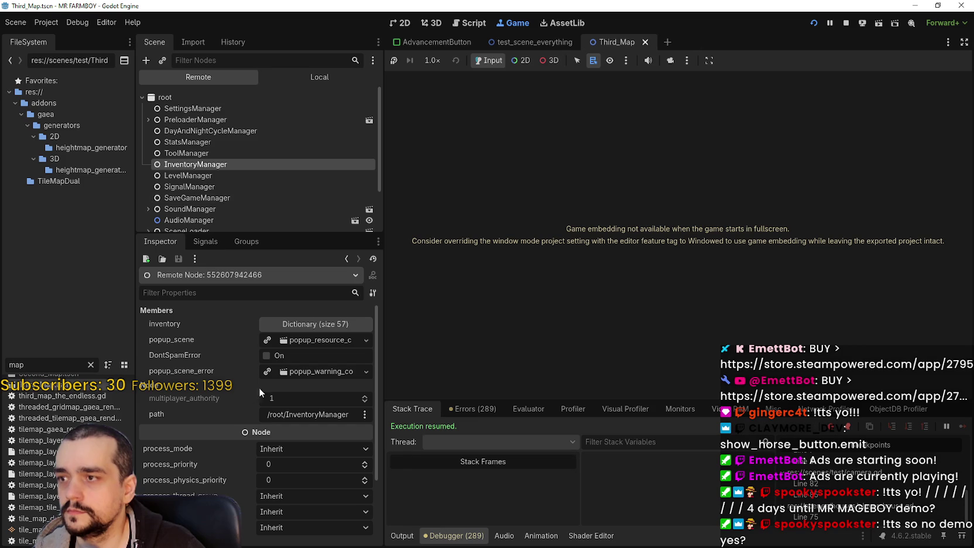
click(301, 326)
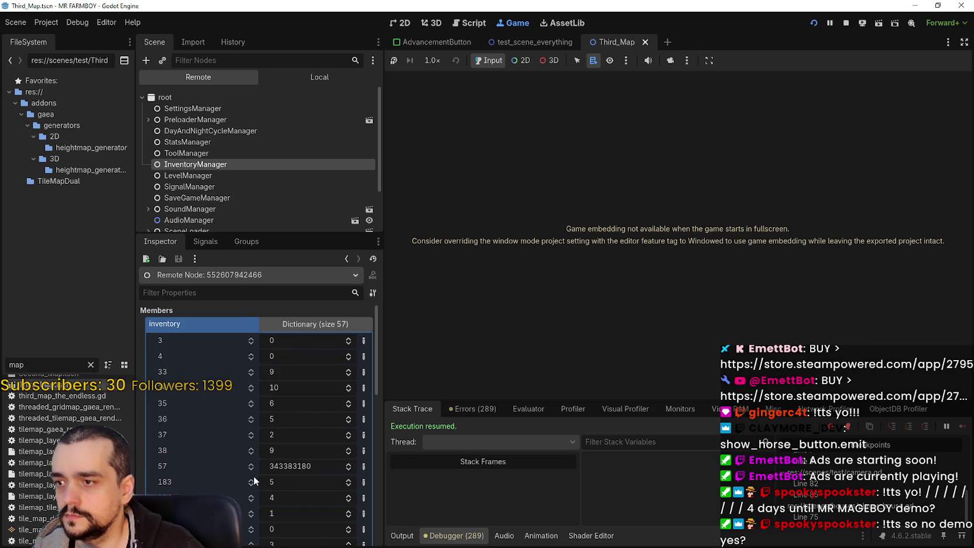
scroll(296, 467, down, 5)
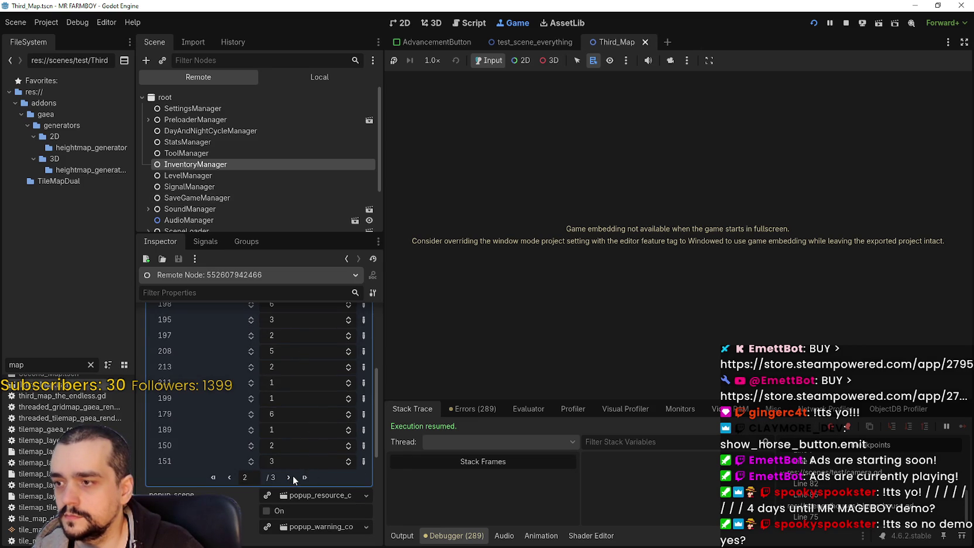
click(289, 477)
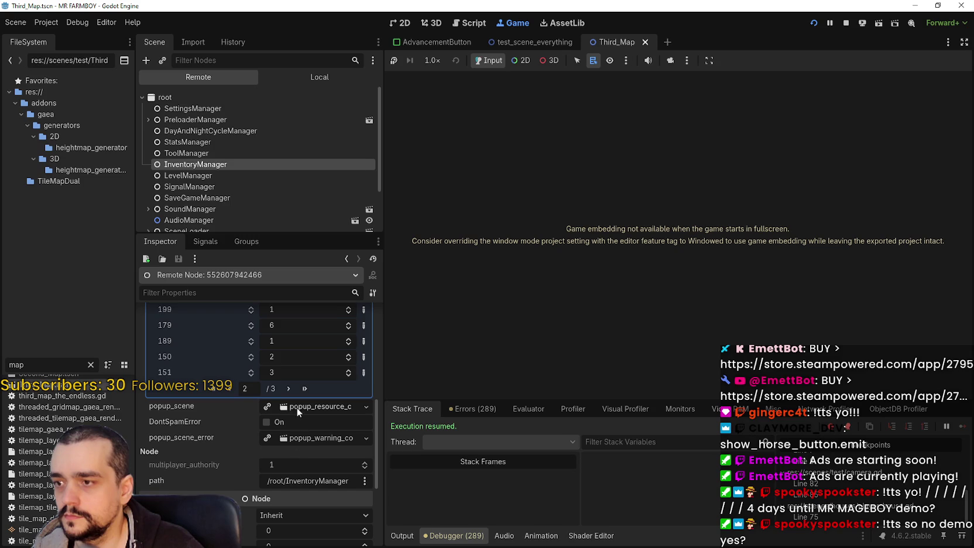
click(295, 413)
text(43423432432)
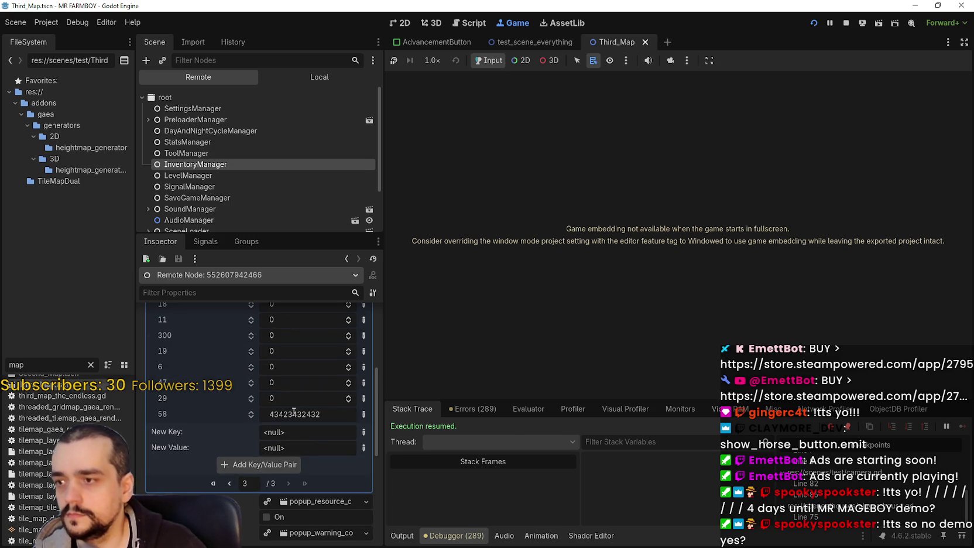
scroll(303, 375, up, 3)
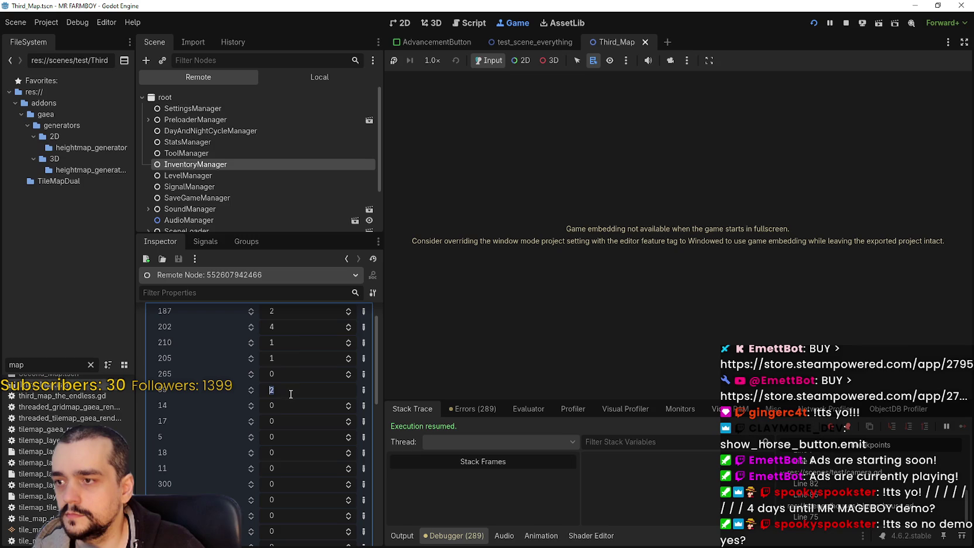
text(5235235523)
key(Return)
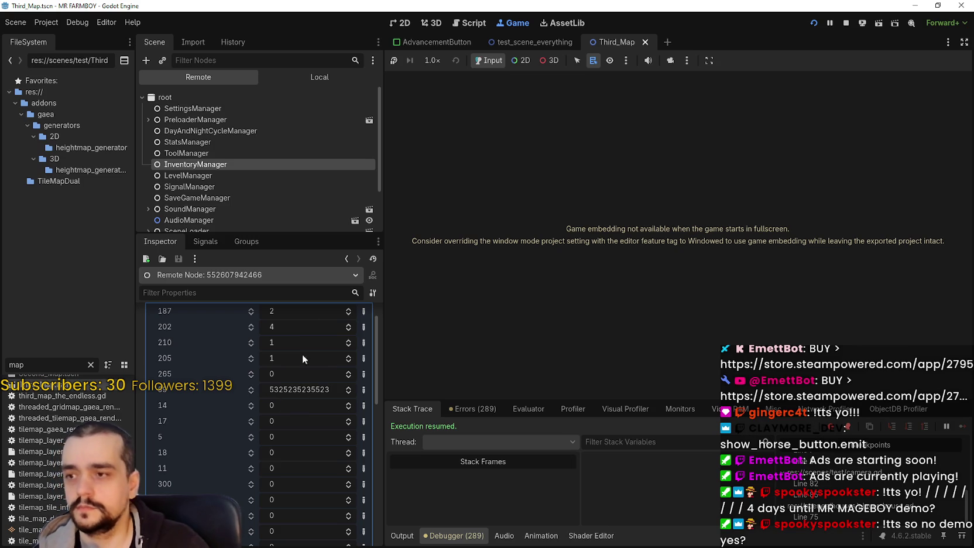
click(321, 76)
click(277, 130)
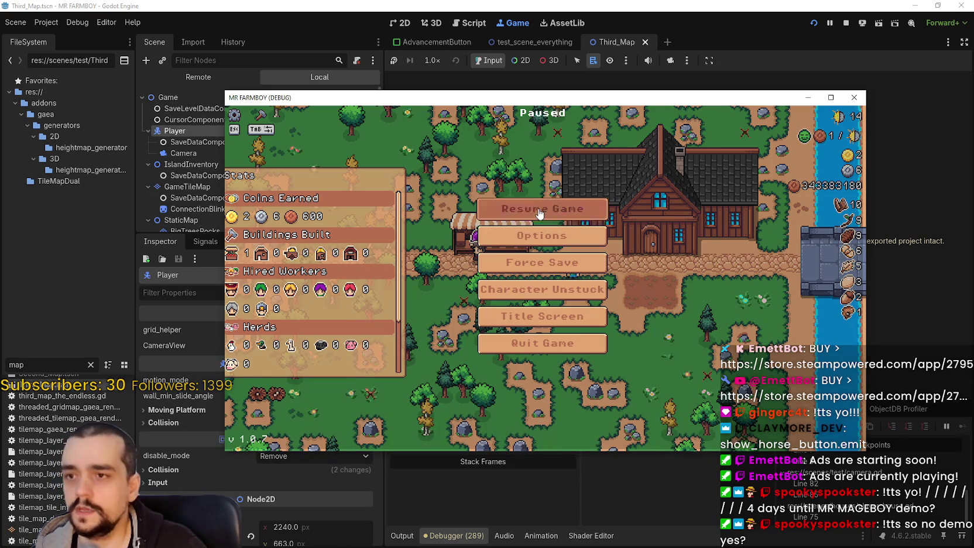
Step: Resume the game, enter the house, and choose the x8 roll in Decorations
click(541, 209)
key(w)
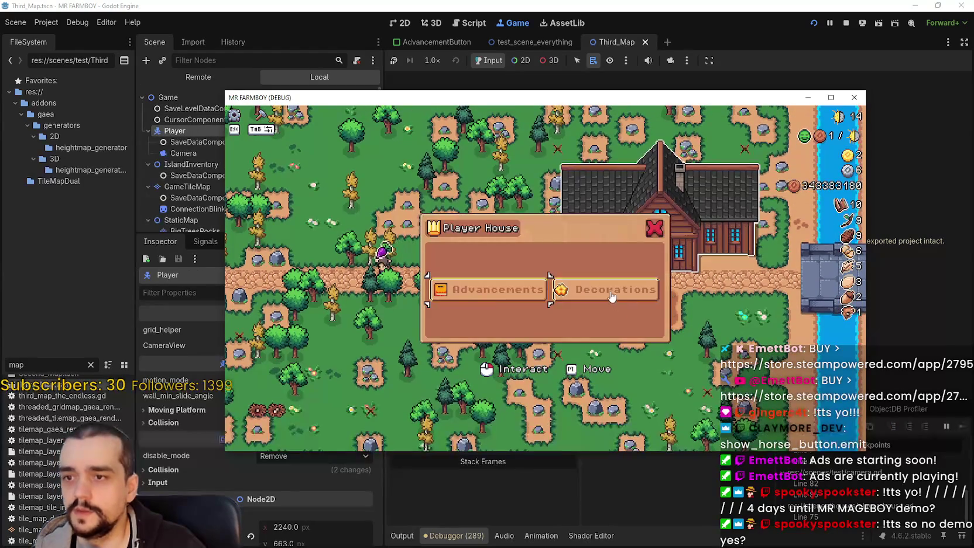
click(556, 349)
click(464, 345)
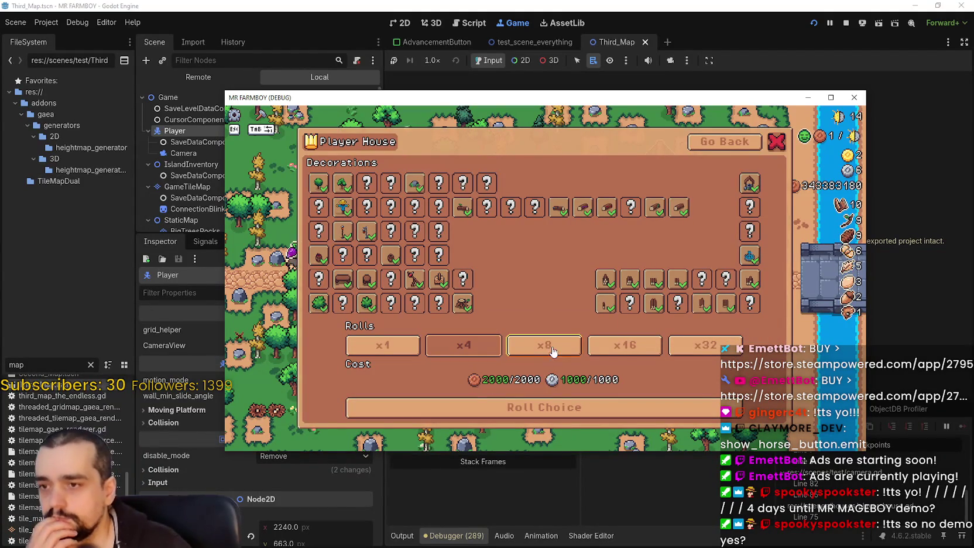